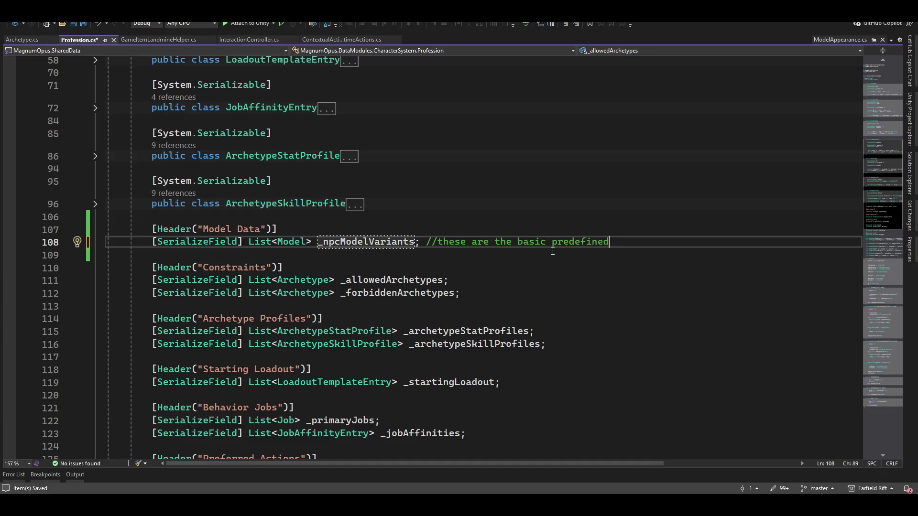
Encapsulate _npcModelVariants into a public NpcModelVariants property and use it
{"action": "key", "text": "Left"}
{"action": "key", "text": "Left"}
{"action": "key", "text": "Left"}
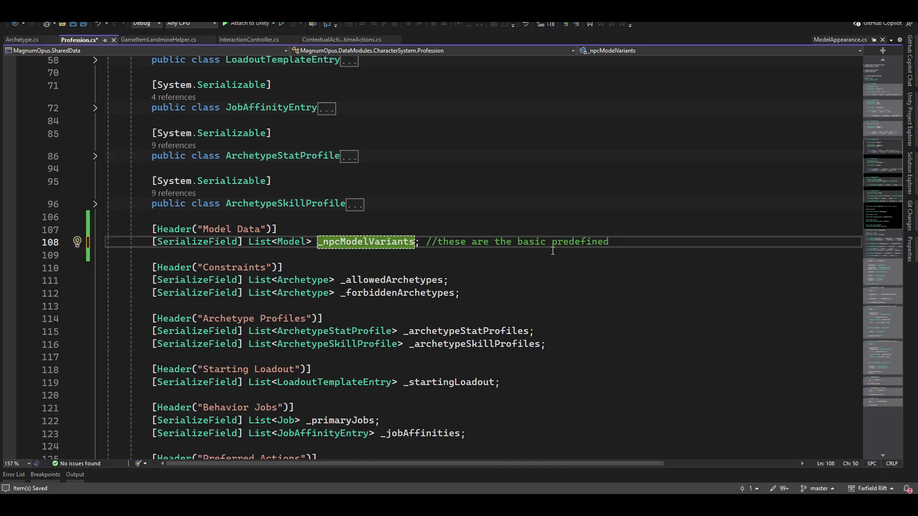
{"action": "key", "text": "ctrl+period"}
{"action": "key", "text": "Down"}
{"action": "key", "text": "Down"}
{"action": "key", "text": "Down"}
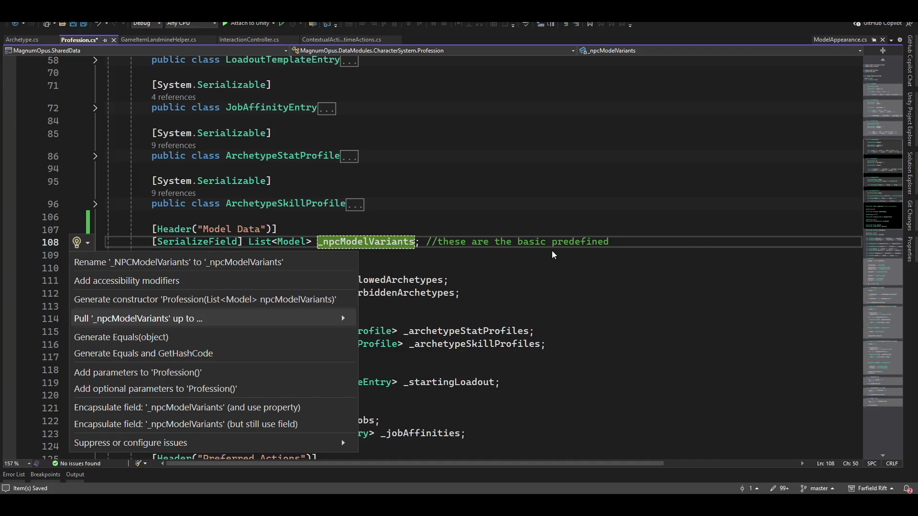
{"action": "key", "text": "Return"}
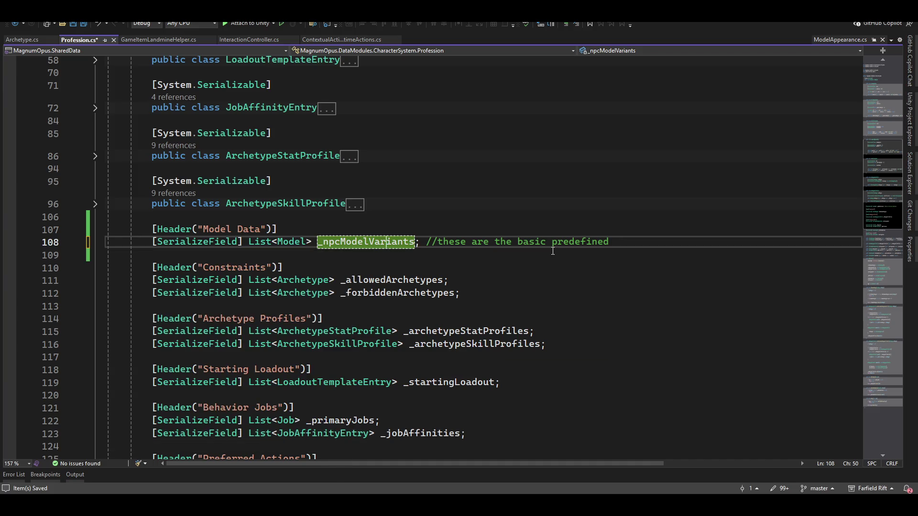
{"action": "scroll", "coordinate": [336, 277], "scroll_direction": "down", "scroll_amount": 7}
{"action": "scroll", "coordinate": [336, 277], "scroll_direction": "down", "scroll_amount": 7}
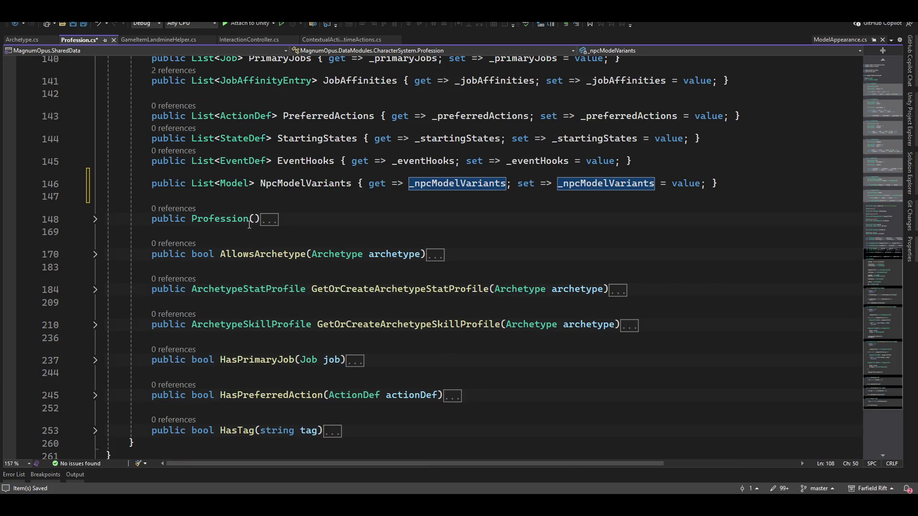
{"action": "scroll", "coordinate": [178, 260], "scroll_direction": "down", "scroll_amount": 2}
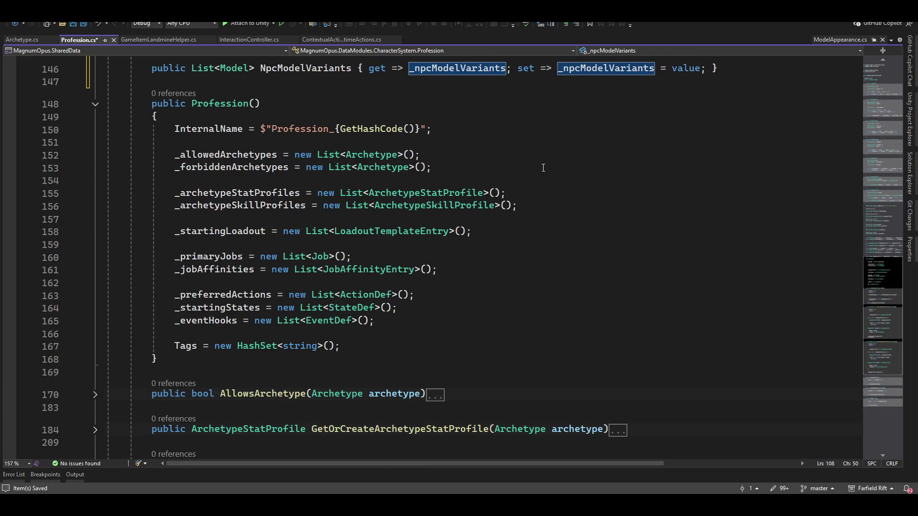
Initialise _npcModelVariants to a new empty List<Model> in the Profession constructor
{"action": "left_click", "coordinate": [497, 162]}
{"action": "key", "text": "Down"}
{"action": "key", "text": "Down"}
{"action": "key", "text": "Down"}
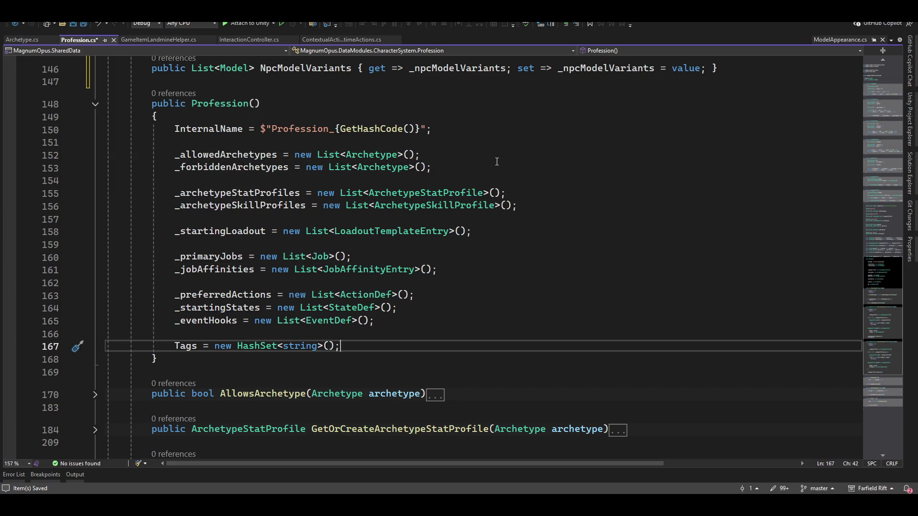
{"action": "key", "text": "Up"}
{"action": "key", "text": "Return"}
{"action": "key", "text": "Return"}
{"action": "key", "text": "Up"}
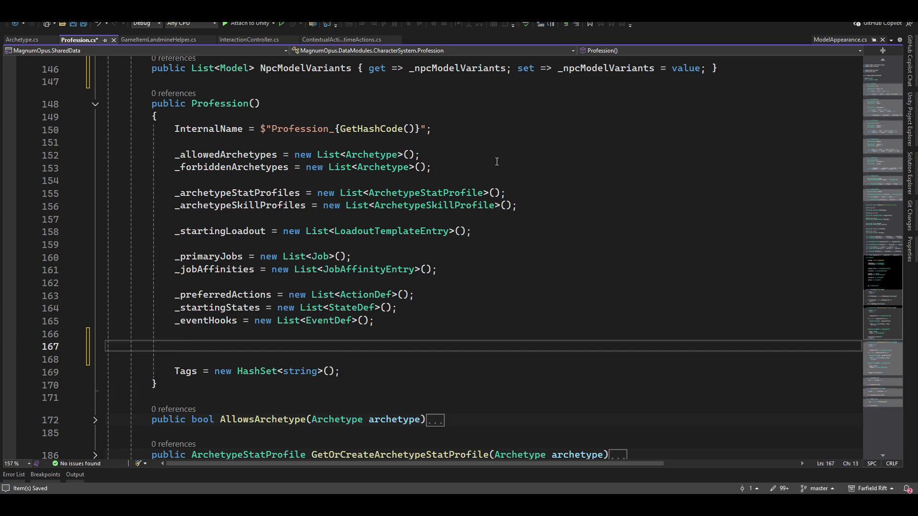
{"action": "type", "text": "_np"}
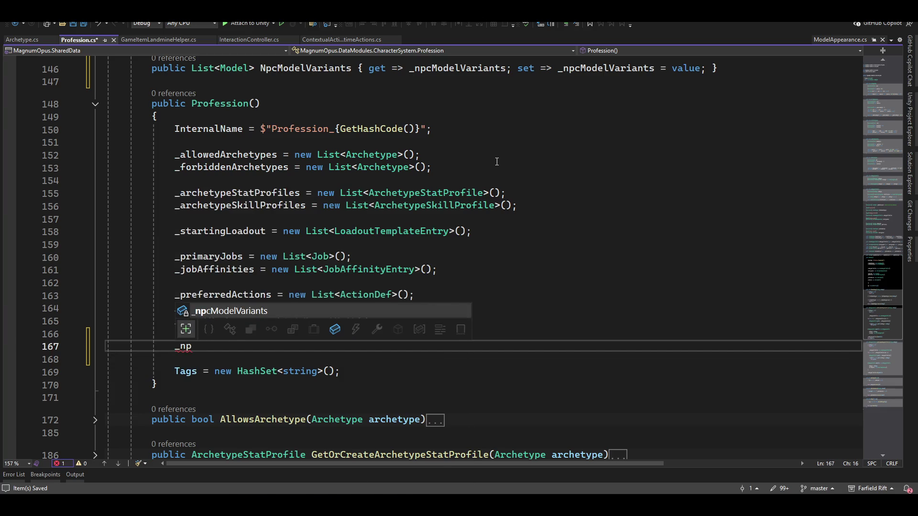
{"action": "key", "text": "Tab"}
{"action": "type", "text": "= new"}
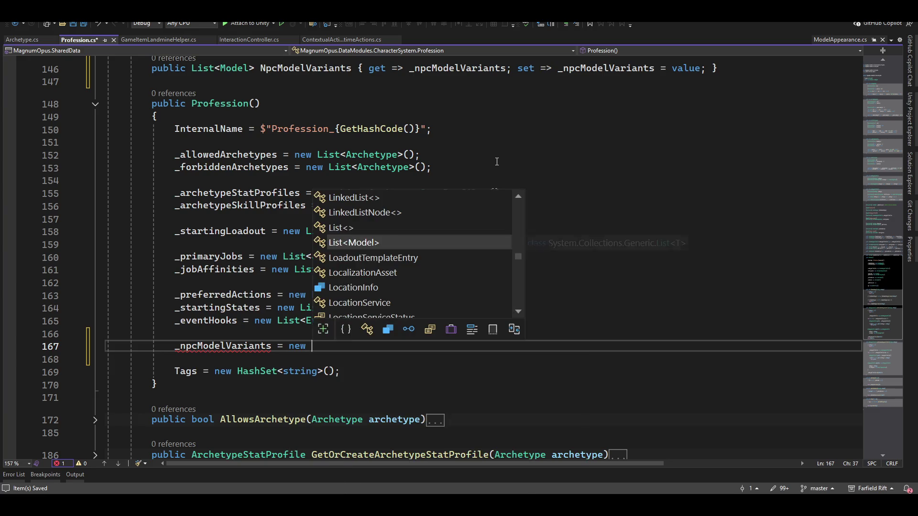
{"action": "key", "text": "Tab"}
{"action": "type", "text": "{ };"}
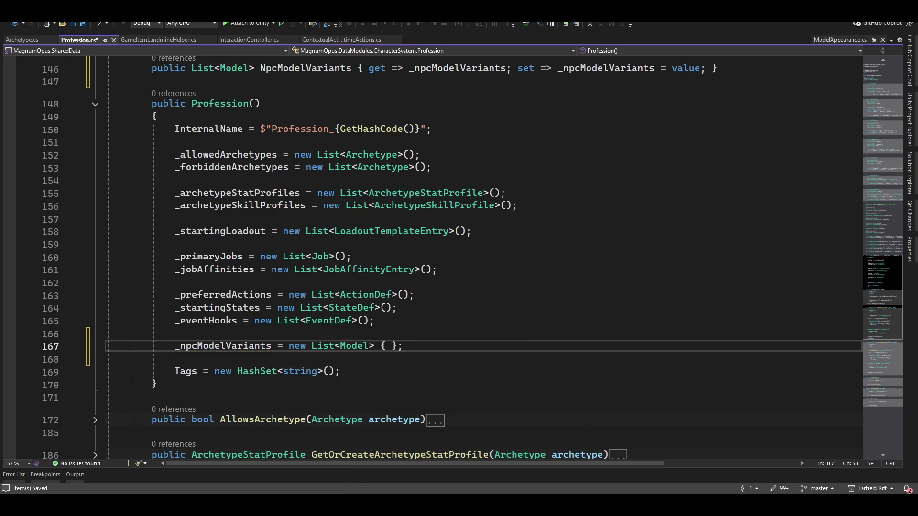
Save Profession.cs and return to the Unity editor
{"action": "key", "text": "ctrl+s"}
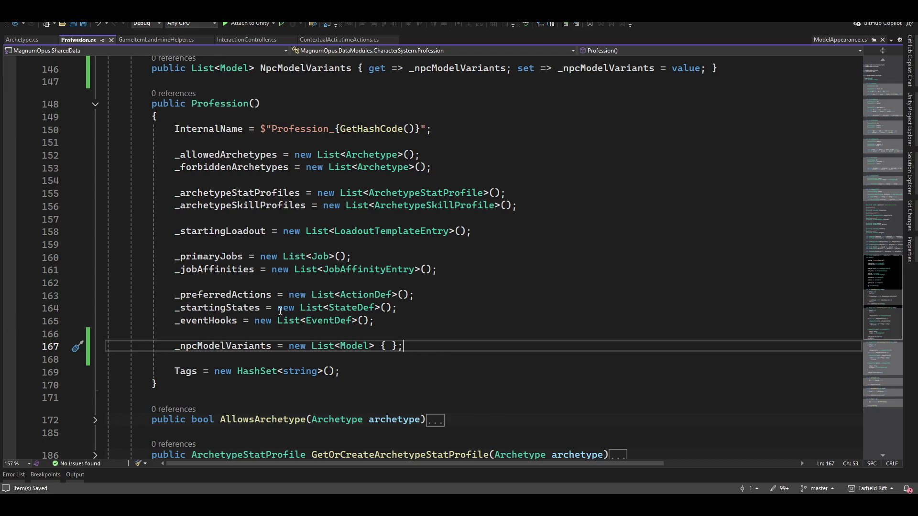
{"action": "scroll", "coordinate": [216, 198], "scroll_direction": "up", "scroll_amount": 2}
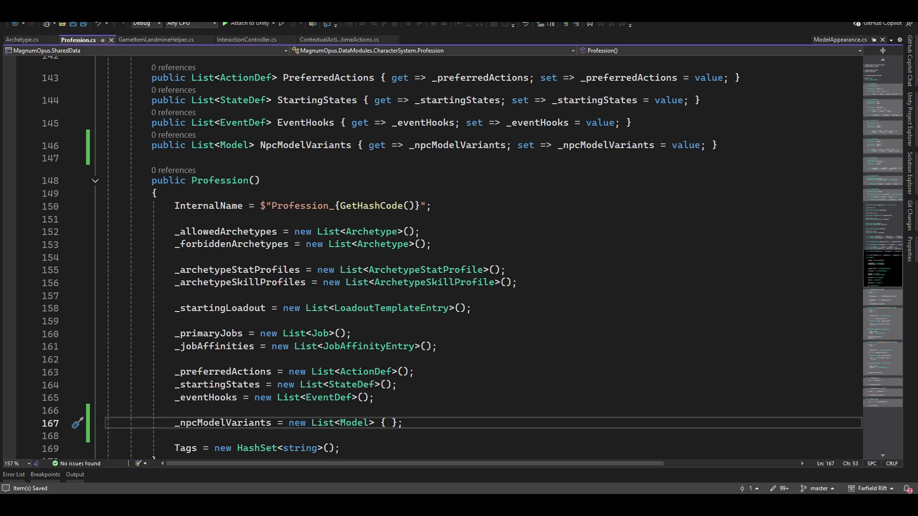
{"action": "key", "text": "alt+Tab"}
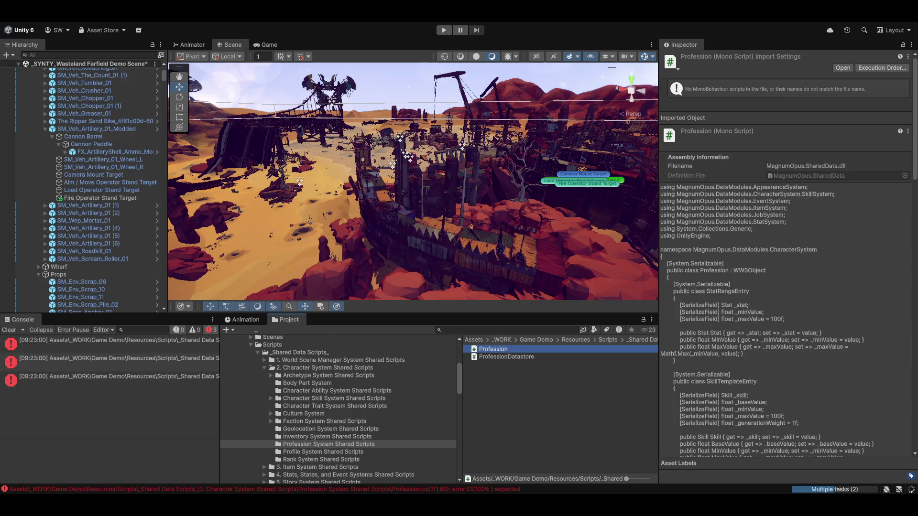
Clear the Console, orbit the Scene view around the fort, and launch the Magnum Opus Editor
{"action": "left_click", "coordinate": [8, 330]}
{"action": "mouse_move", "coordinate": [373, 215]}
{"action": "left_mouse_down"}
{"action": "mouse_move", "coordinate": [414, 214]}
{"action": "mouse_move", "coordinate": [497, 177]}
{"action": "mouse_move", "coordinate": [462, 205]}
{"action": "mouse_move", "coordinate": [114, 171]}
{"action": "mouse_move", "coordinate": [175, 254]}
{"action": "mouse_move", "coordinate": [450, 197]}
{"action": "mouse_move", "coordinate": [664, 195]}
{"action": "mouse_move", "coordinate": [140, 189]}
{"action": "mouse_move", "coordinate": [561, 146]}
{"action": "left_mouse_up"}
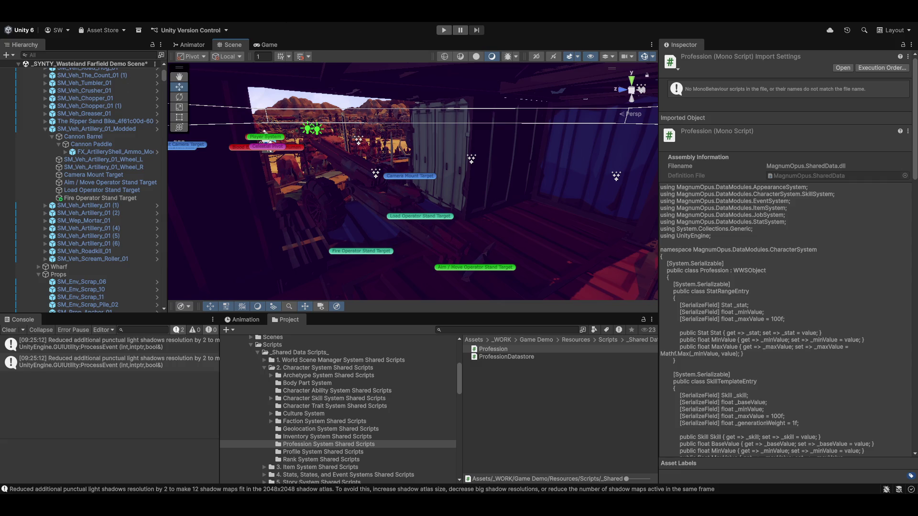
{"action": "left_click", "coordinate": [268, 15]}
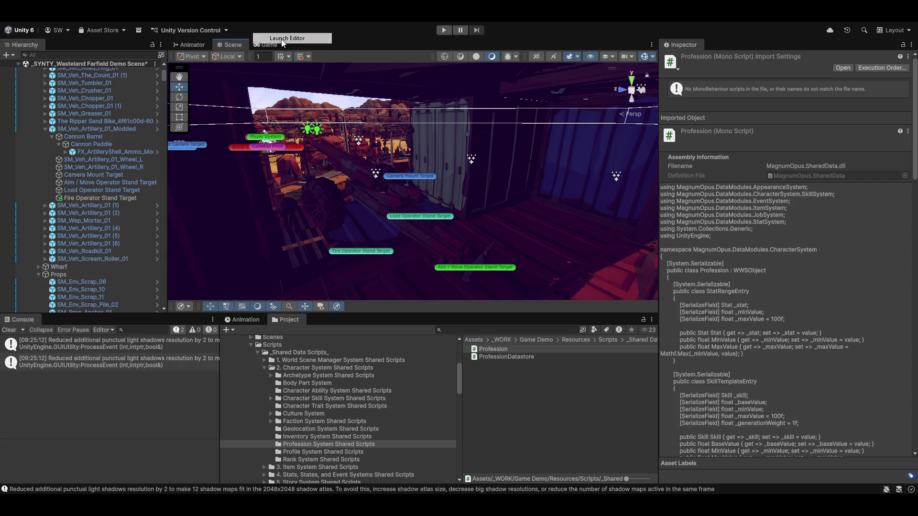
{"action": "left_click", "coordinate": [287, 37]}
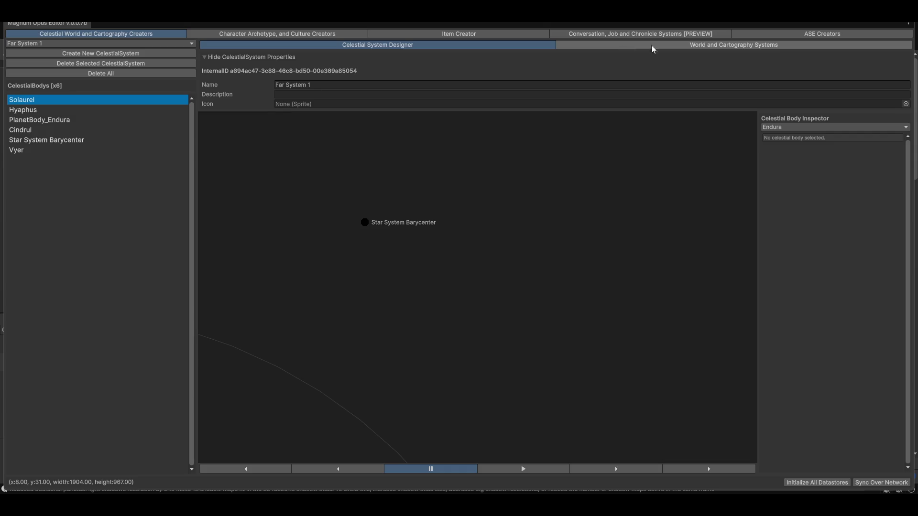
Switch the Magnum Opus Editor to the Item Creator
{"action": "left_click", "coordinate": [440, 34]}
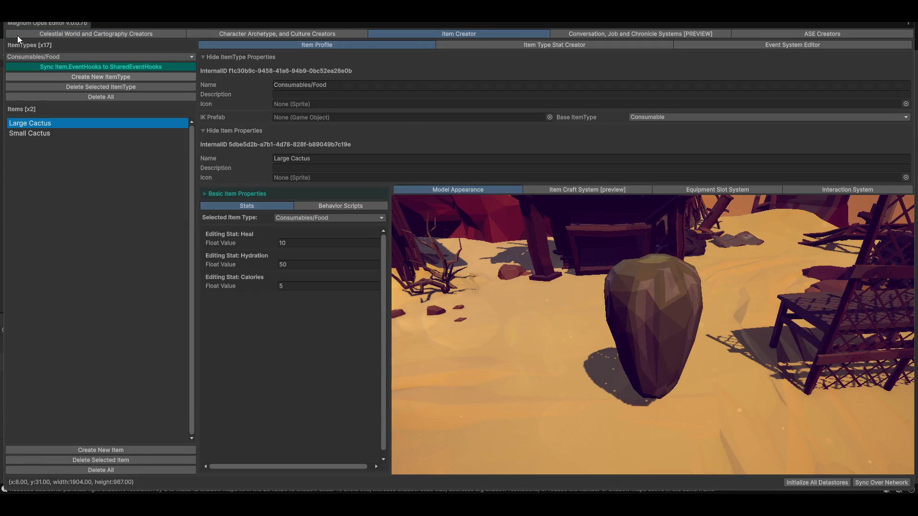
Select the Weapons/Ranged/Thrown item type
{"action": "left_click", "coordinate": [41, 57]}
{"action": "mouse_move", "coordinate": [42, 70]}
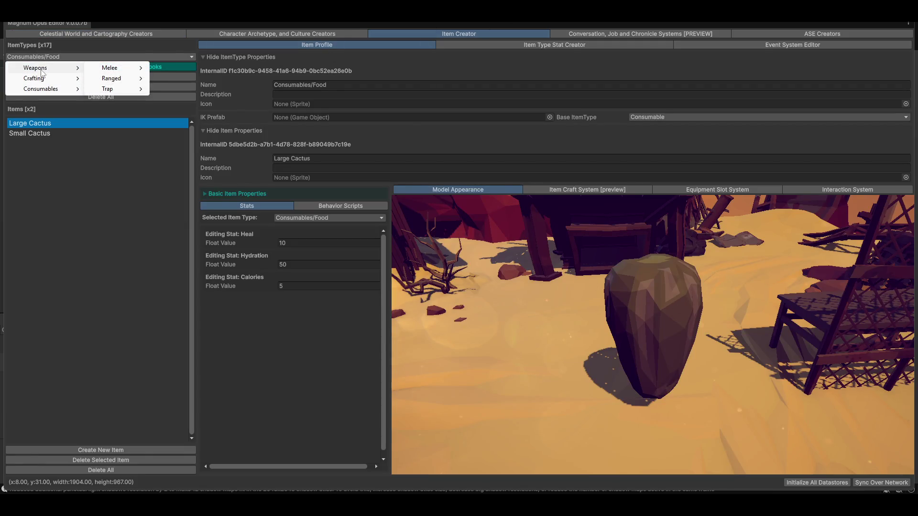
{"action": "mouse_move", "coordinate": [125, 82]}
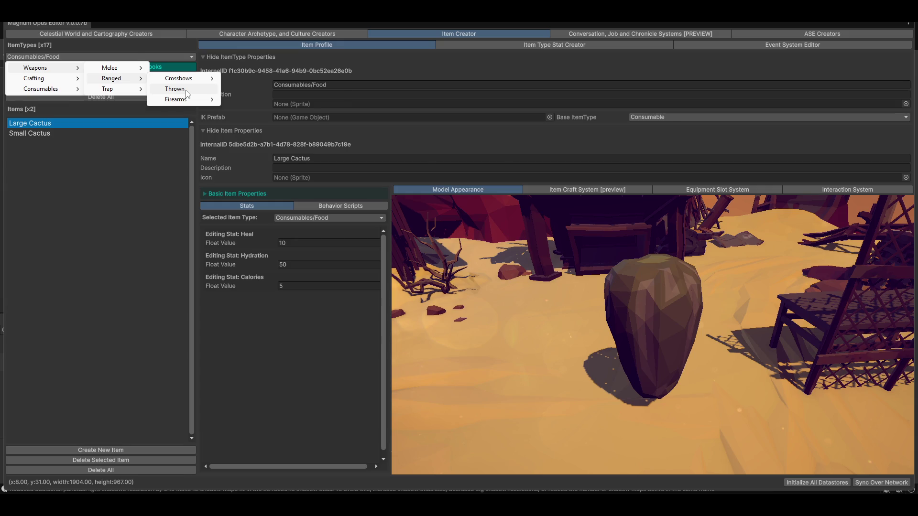
{"action": "left_click", "coordinate": [175, 89]}
Copy 'Weapons/Ranged' from the type's name and create a new item type
{"action": "left_click", "coordinate": [394, 84]}
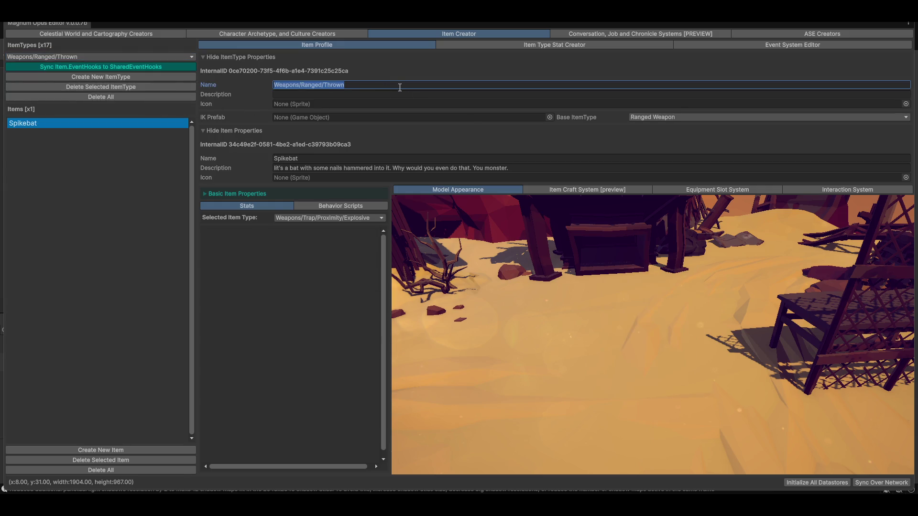
{"action": "left_click", "coordinate": [400, 87]}
{"action": "key", "text": "ctrl+shift+Left"}
{"action": "key", "text": "ctrl+shift+Left"}
{"action": "left_click", "coordinate": [264, 194]}
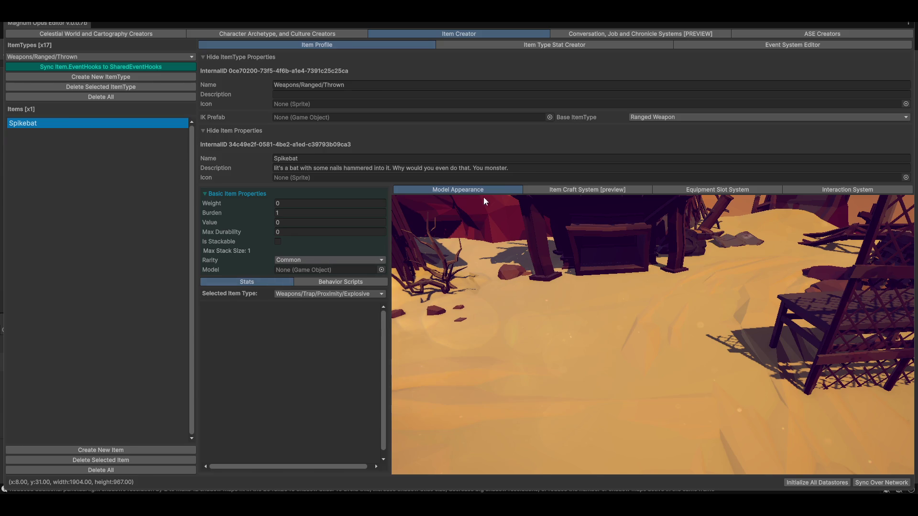
{"action": "left_click", "coordinate": [359, 88]}
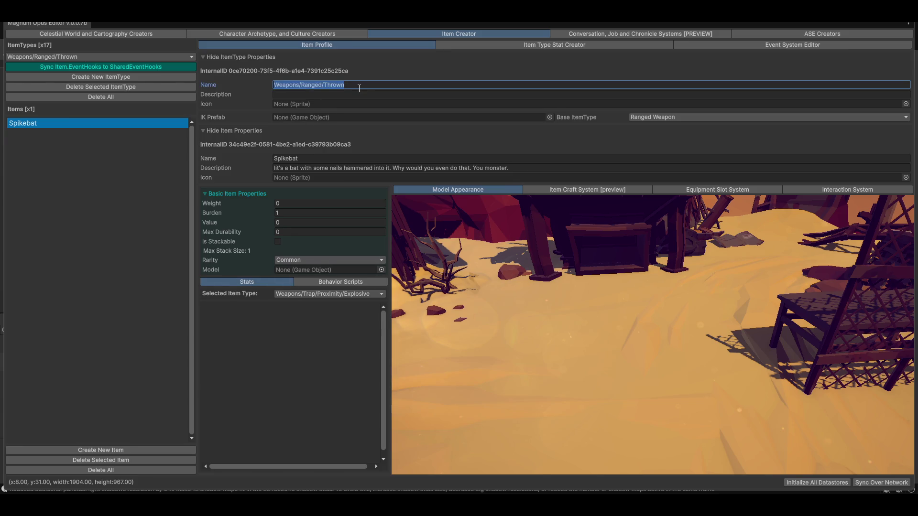
{"action": "key", "text": "Home"}
{"action": "key", "text": "ctrl+shift+Right"}
{"action": "key", "text": "ctrl+shift+Right"}
{"action": "key", "text": "ctrl+c"}
{"action": "left_click", "coordinate": [62, 77]}
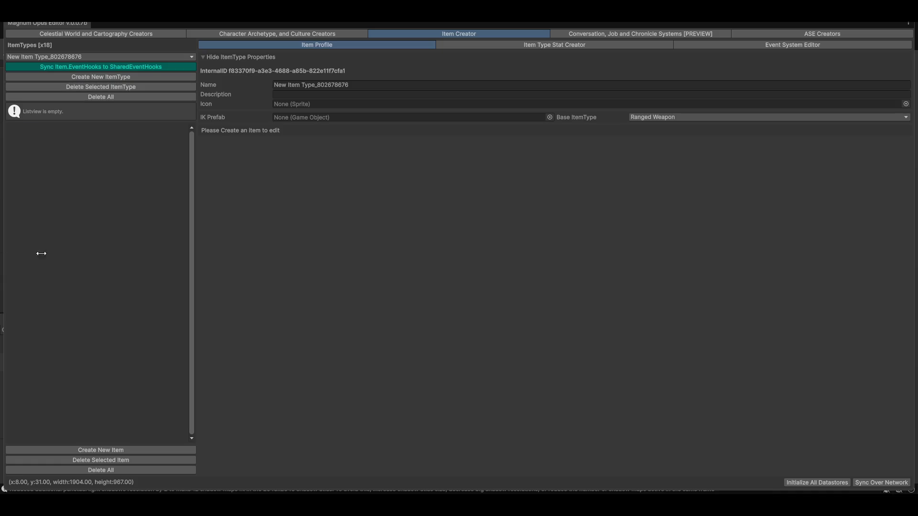
Name the new item type Weapons/Ranged/Artillery and create its first item
{"action": "left_click", "coordinate": [405, 86]}
{"action": "key", "text": "ctrl+v"}
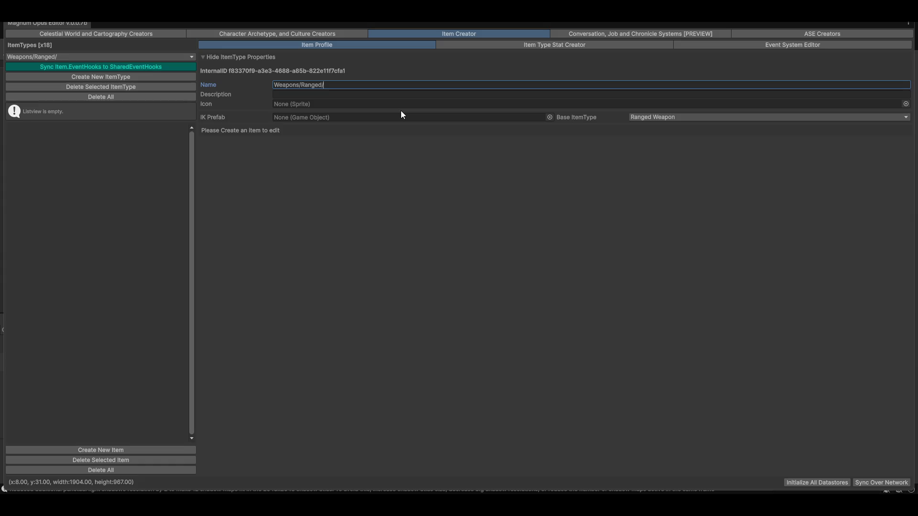
{"action": "type", "text": "Artiller"}
{"action": "type", "text": "y"}
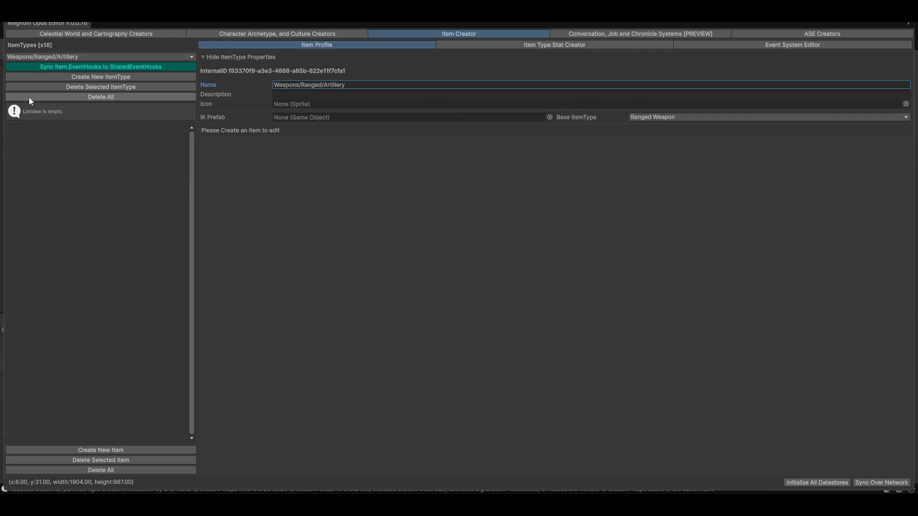
{"action": "left_click", "coordinate": [73, 449]}
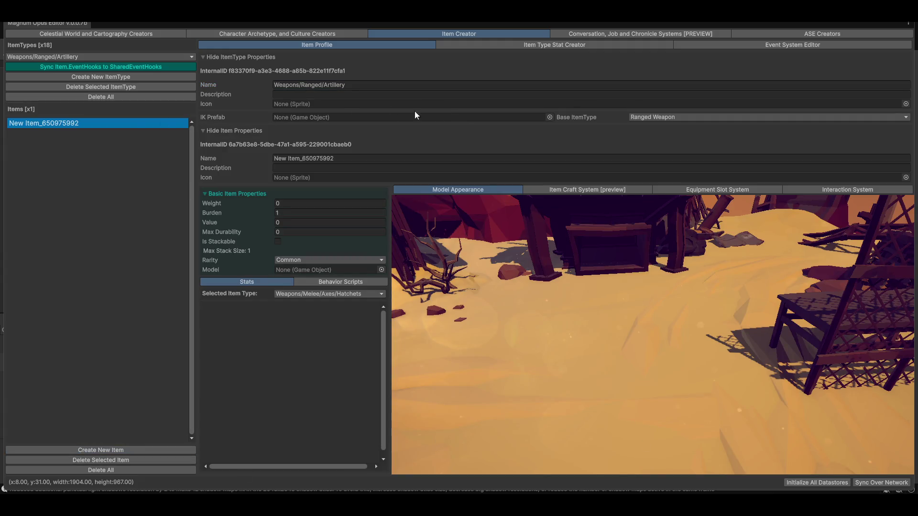
Rename the new item to Vehicle Cannon
{"action": "left_click", "coordinate": [354, 159]}
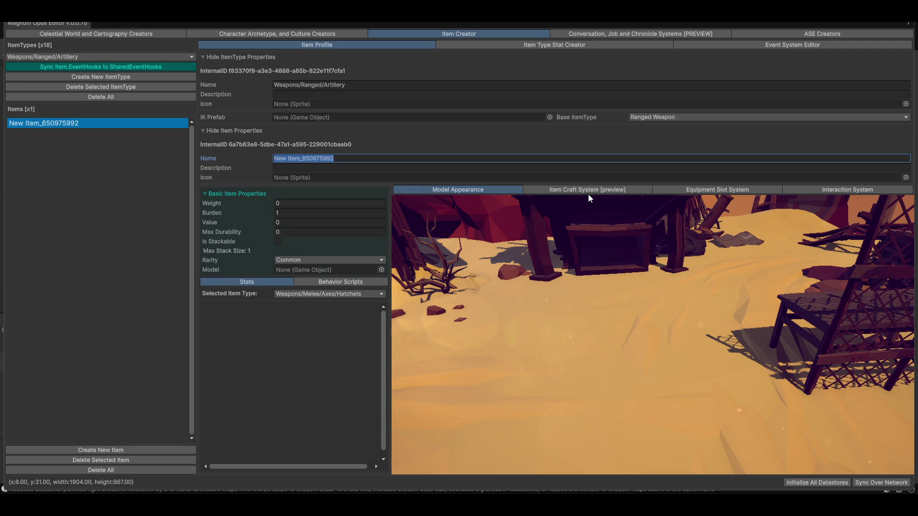
{"action": "type", "text": "C"}
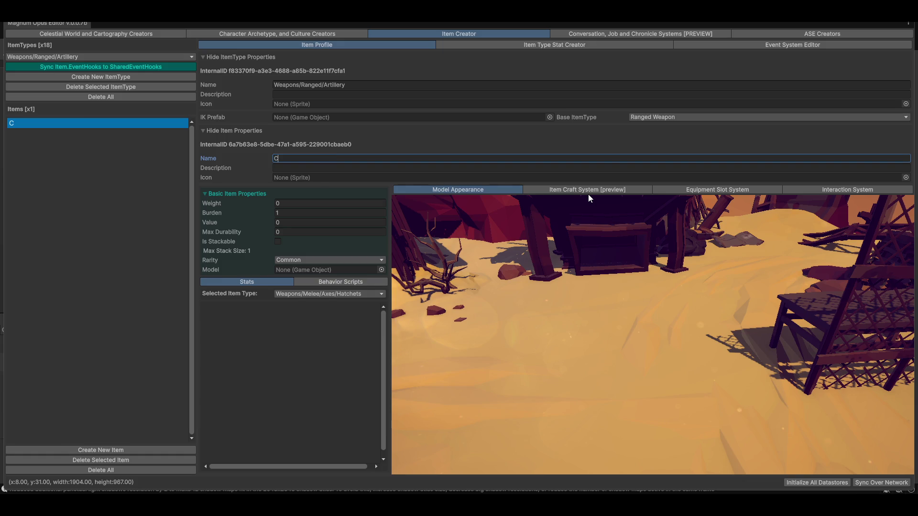
{"action": "type", "text": "annon"}
{"action": "type", "text": "V"}
{"action": "key", "text": "BackSpace"}
{"action": "type", "text": "Cehicle"}
{"action": "key", "text": "ctrl+a"}
{"action": "key", "text": "Home"}
{"action": "key", "text": "Delete"}
{"action": "type", "text": "V"}
Assign SM_Veh_Artillery_01_Modded as the item's model and restore the full editor layout
{"action": "left_click", "coordinate": [381, 270]}
{"action": "type", "text": "modded"}
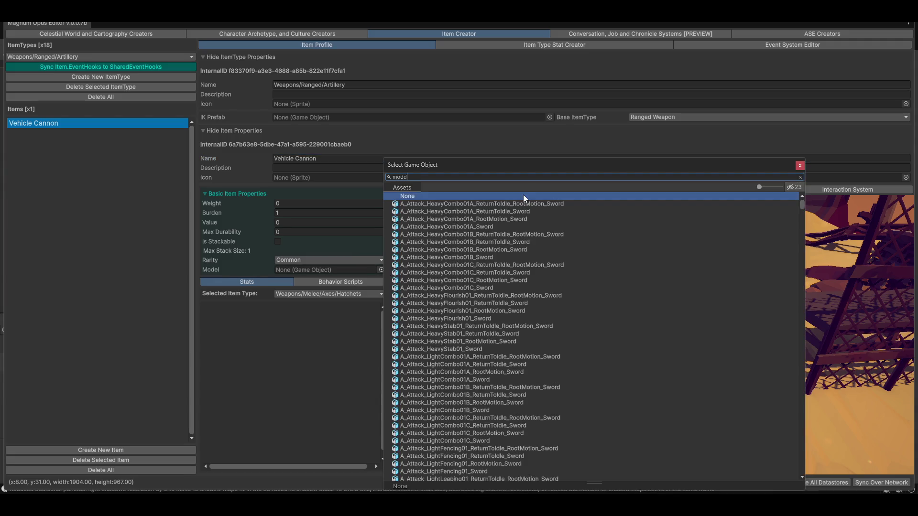
{"action": "double_click", "coordinate": [431, 203]}
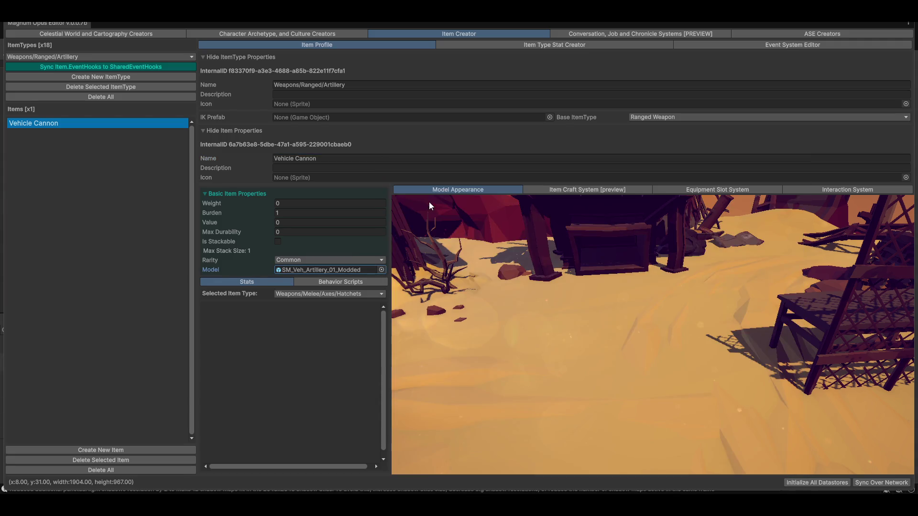
{"action": "mouse_move", "coordinate": [541, 335]}
{"action": "left_mouse_down"}
{"action": "mouse_move", "coordinate": [645, 319]}
{"action": "mouse_move", "coordinate": [632, 325]}
{"action": "left_mouse_up"}
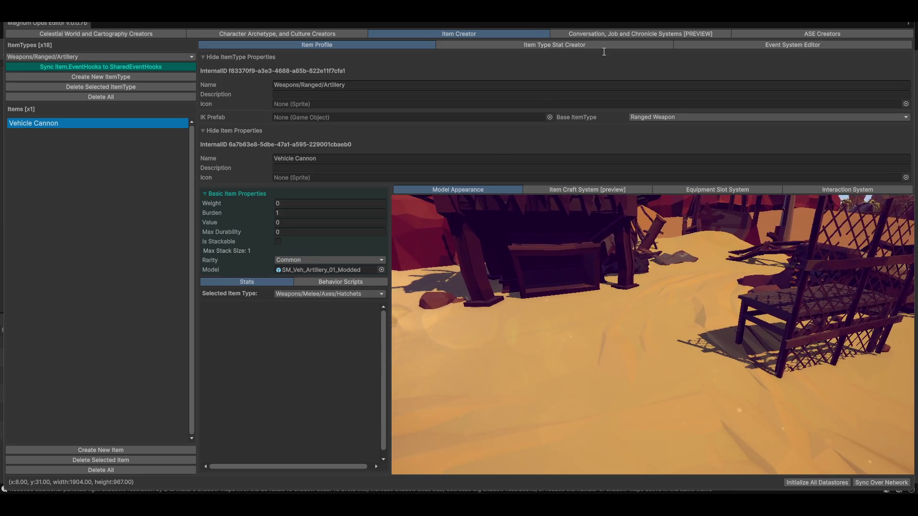
{"action": "key", "text": "shift+space"}
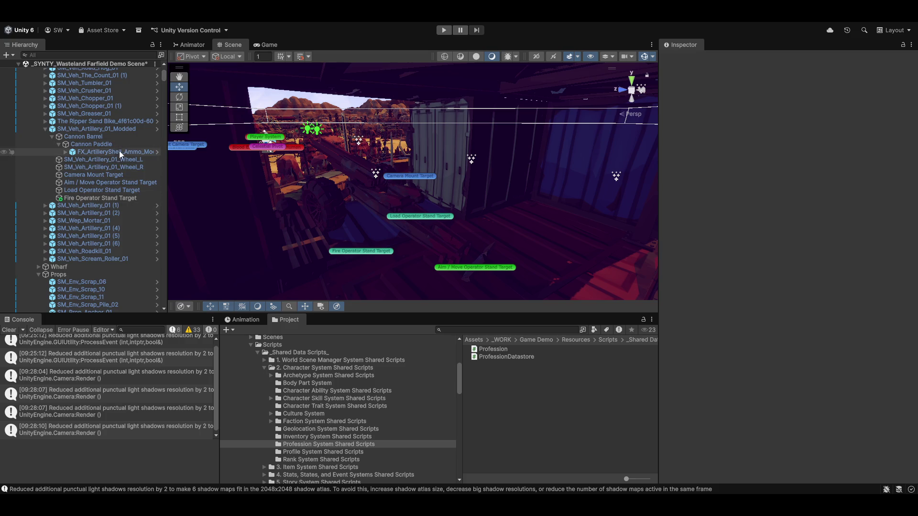
Select the FX_ArtilleryShell_Ammo_Modded particle effect in the Hierarchy
{"action": "left_click", "coordinate": [103, 153]}
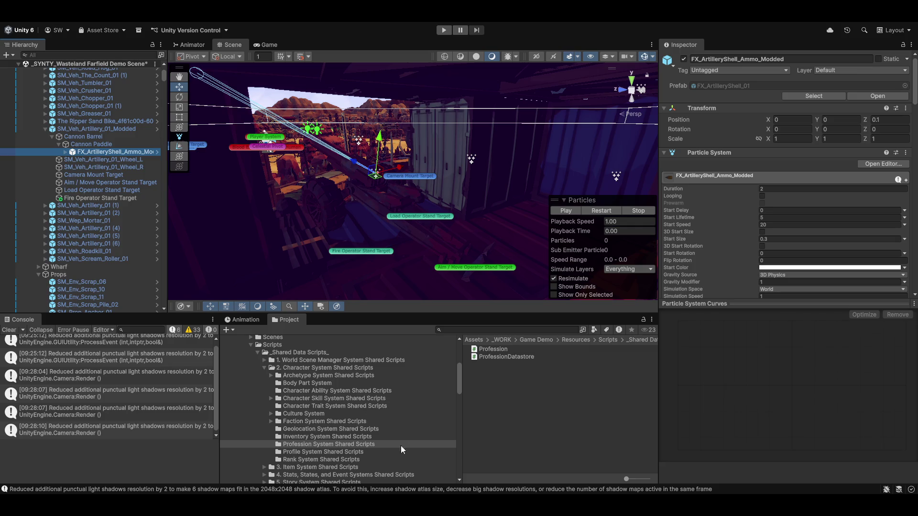
{"action": "scroll", "coordinate": [358, 440], "scroll_direction": "up", "scroll_amount": 3}
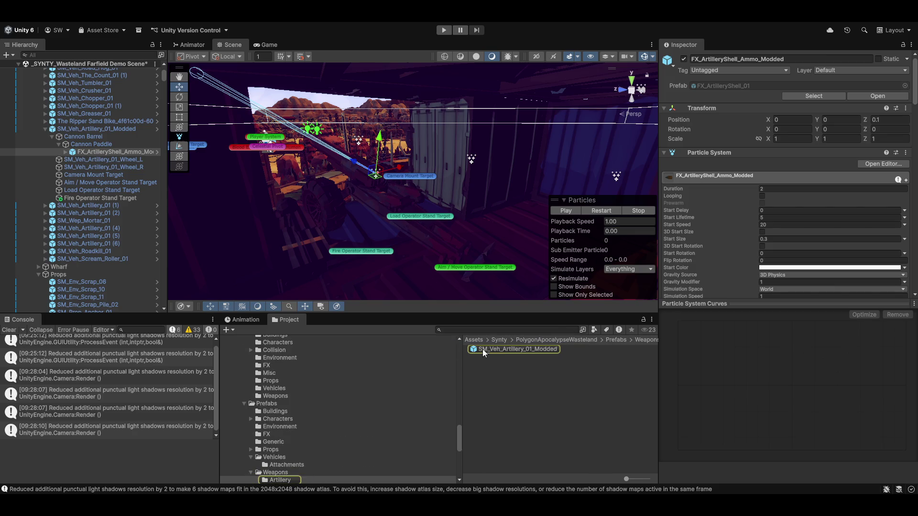
Set the SM_Veh_Artillery_01_Modded prefab's position to 0, 0, 0
{"action": "left_click", "coordinate": [483, 349]}
{"action": "left_click", "coordinate": [802, 152]}
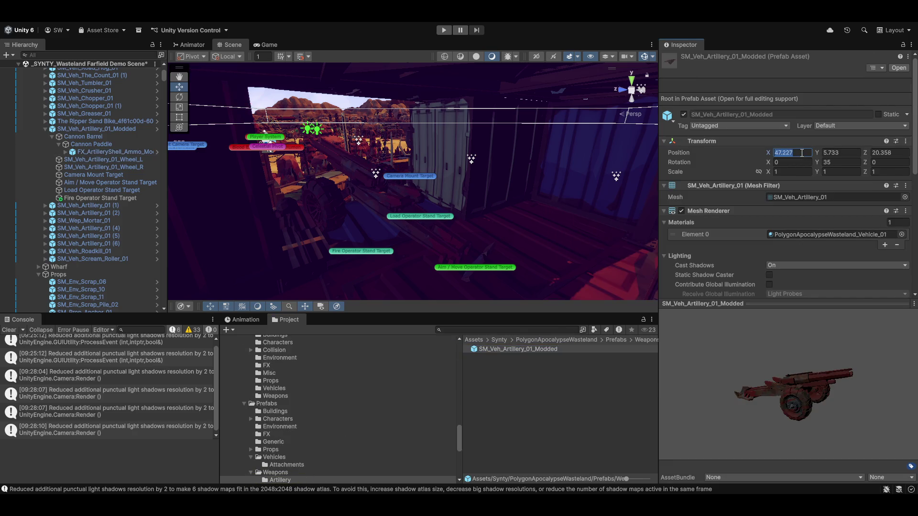
{"action": "type", "text": "0"}
{"action": "key", "text": "Tab"}
{"action": "type", "text": "0"}
{"action": "key", "text": "Tab"}
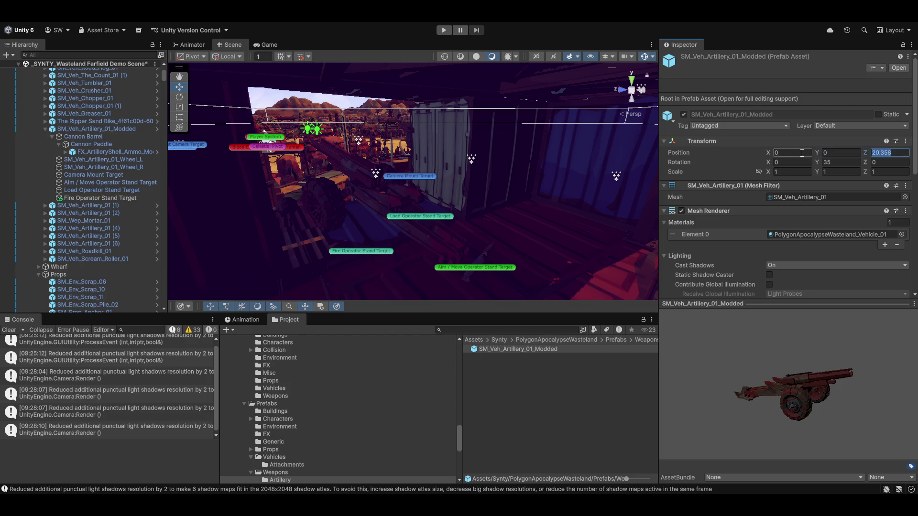
{"action": "type", "text": "0"}
{"action": "key", "text": "Return"}
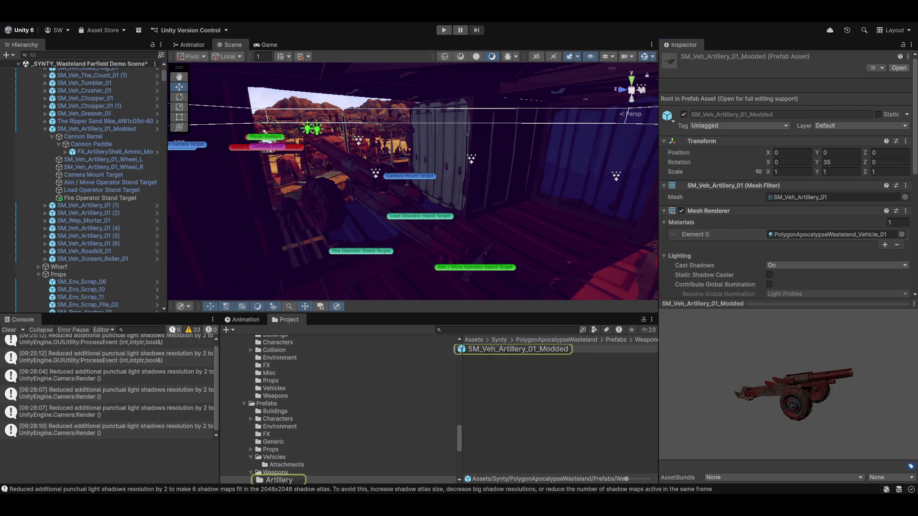
Change the prefab's layer to Model Viewer Layer, then back to Default, including children
{"action": "scroll", "coordinate": [786, 191], "scroll_direction": "down", "scroll_amount": 2}
{"action": "scroll", "coordinate": [788, 191], "scroll_direction": "down", "scroll_amount": 2}
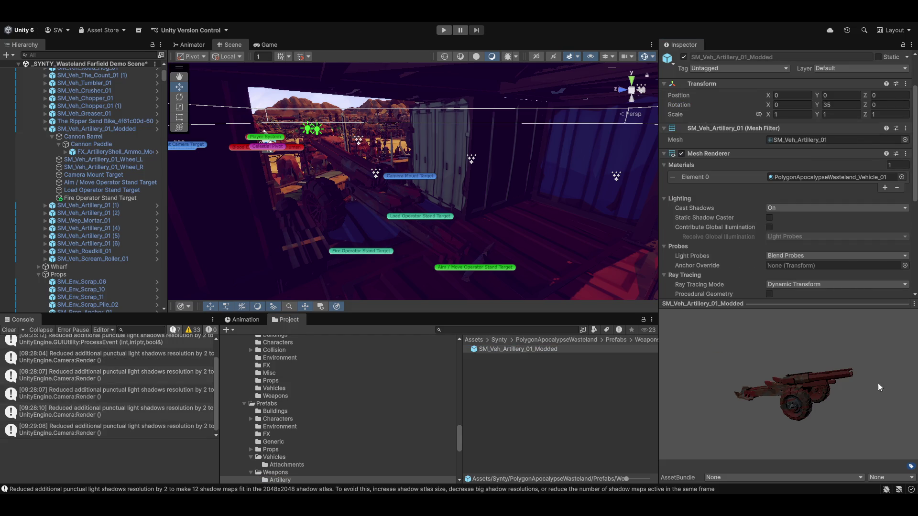
{"action": "left_click", "coordinate": [847, 69]}
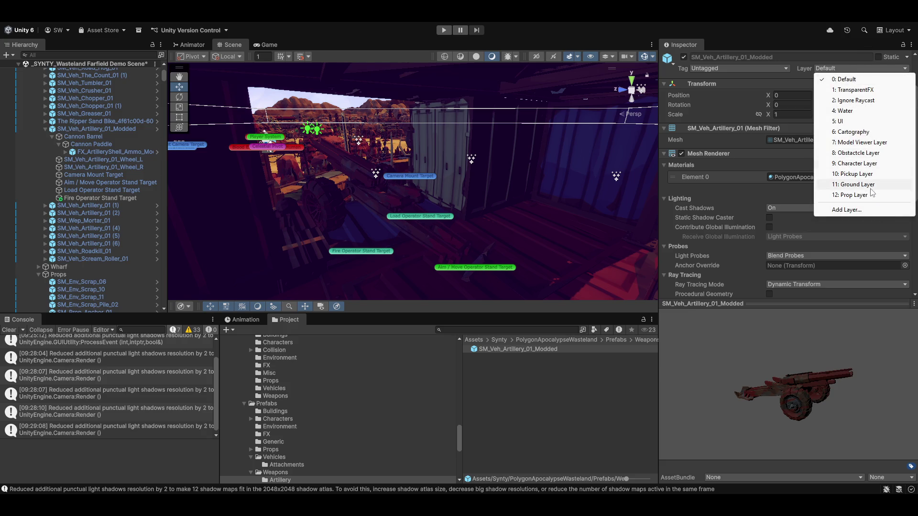
{"action": "left_click", "coordinate": [859, 145]}
{"action": "left_click", "coordinate": [414, 271]}
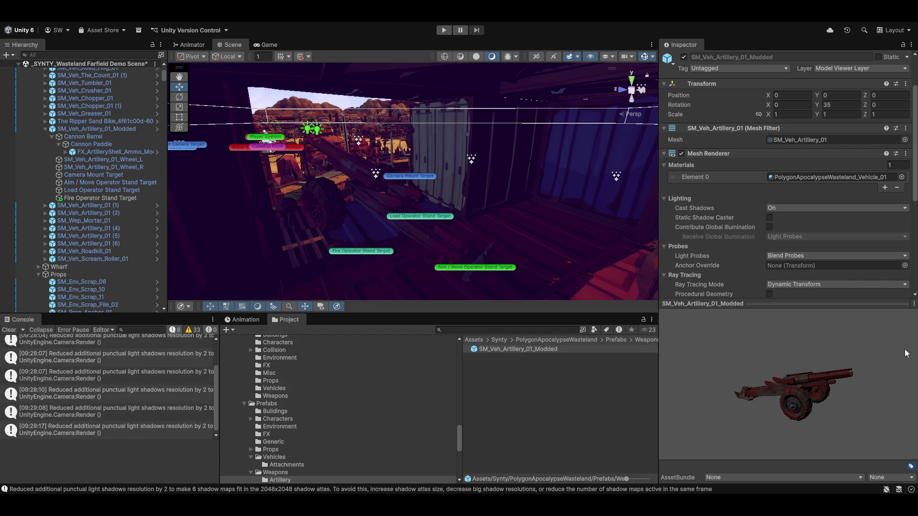
{"action": "scroll", "coordinate": [97, 134], "scroll_direction": "down", "scroll_amount": 3}
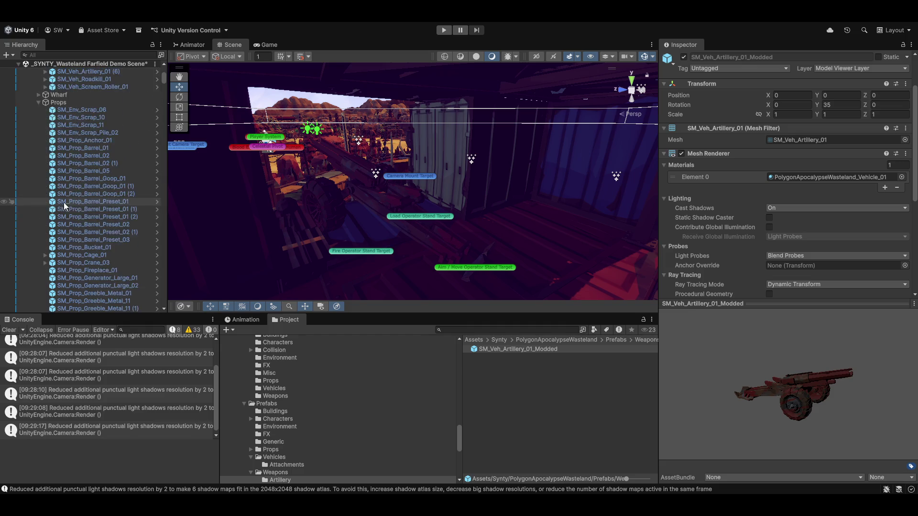
{"action": "scroll", "coordinate": [98, 134], "scroll_direction": "down", "scroll_amount": 20}
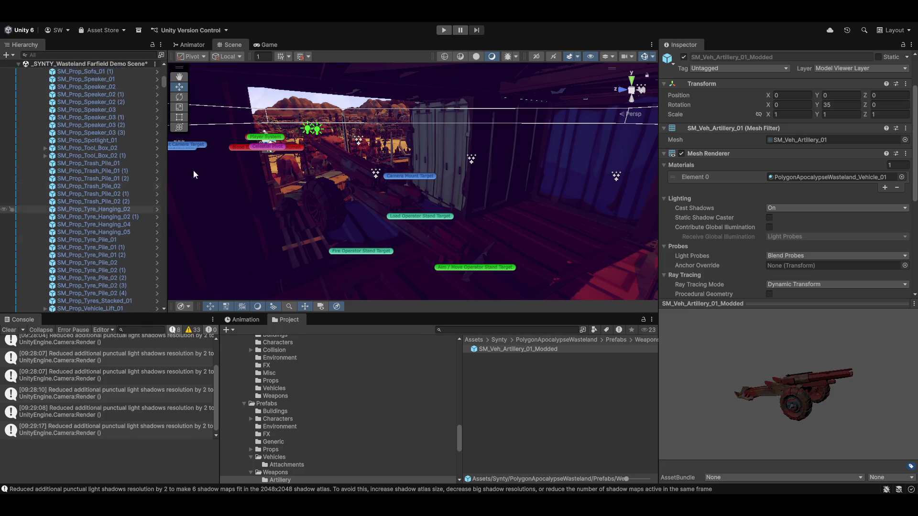
{"action": "left_click", "coordinate": [856, 69]}
{"action": "left_click", "coordinate": [832, 77]}
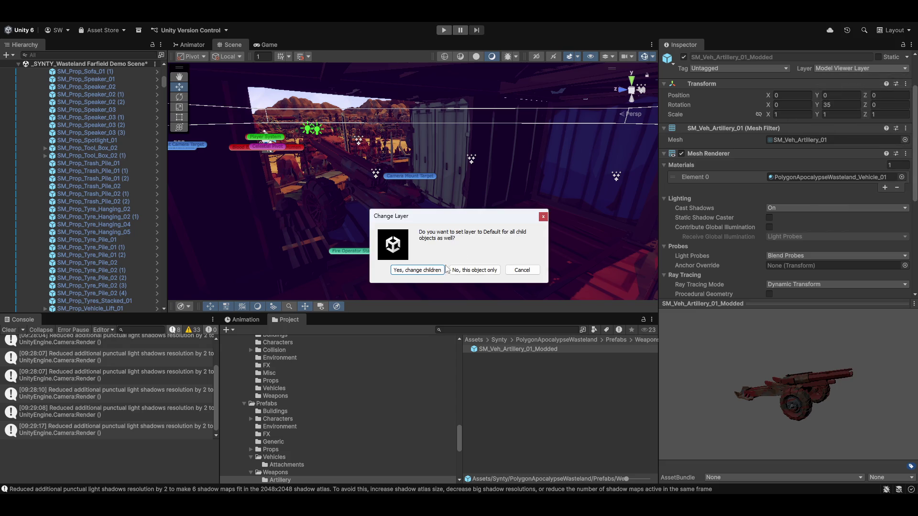
{"action": "left_click", "coordinate": [406, 272]}
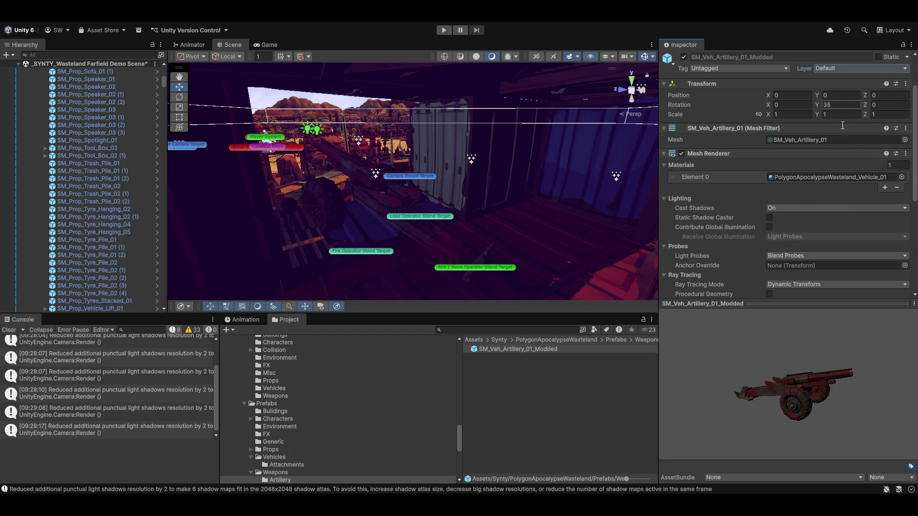
Expand Visual Authoring Root > Preview Subject Root and frame the artillery instance
{"action": "scroll", "coordinate": [99, 251], "scroll_direction": "up", "scroll_amount": 15}
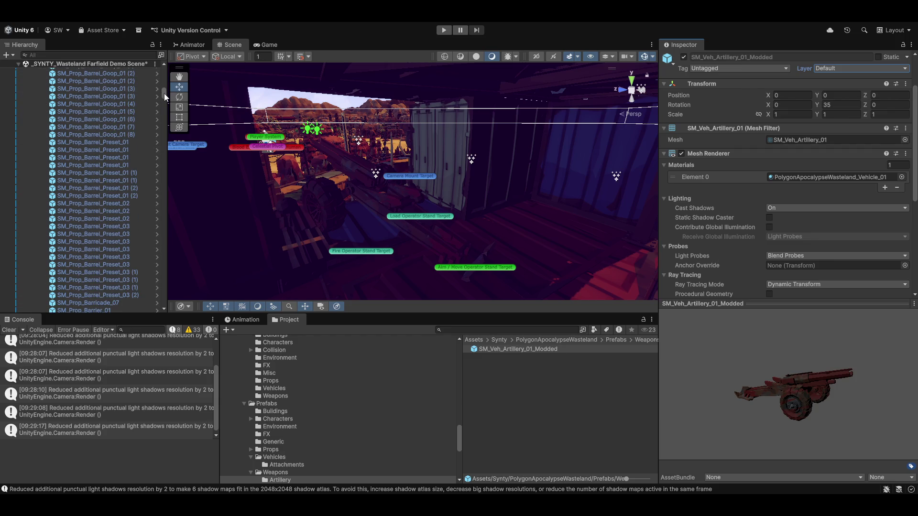
{"action": "mouse_move", "coordinate": [164, 94]}
{"action": "left_mouse_down"}
{"action": "mouse_move", "coordinate": [153, 293]}
{"action": "mouse_move", "coordinate": [141, 312]}
{"action": "left_mouse_up"}
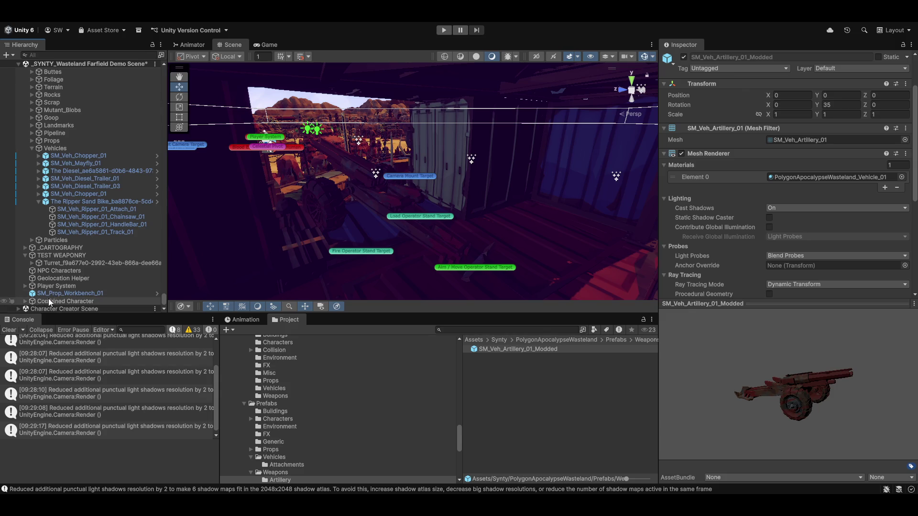
{"action": "scroll", "coordinate": [55, 265], "scroll_direction": "down", "scroll_amount": 1}
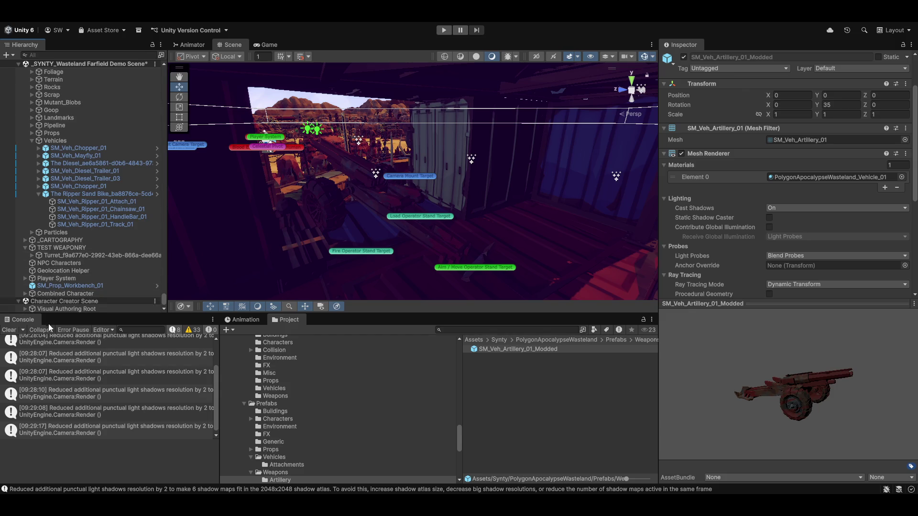
{"action": "left_click_drag", "start_coordinate": [22, 314], "coordinate": [25, 308]}
{"action": "left_click", "coordinate": [25, 309]}
{"action": "scroll", "coordinate": [113, 220], "scroll_direction": "down", "scroll_amount": 3}
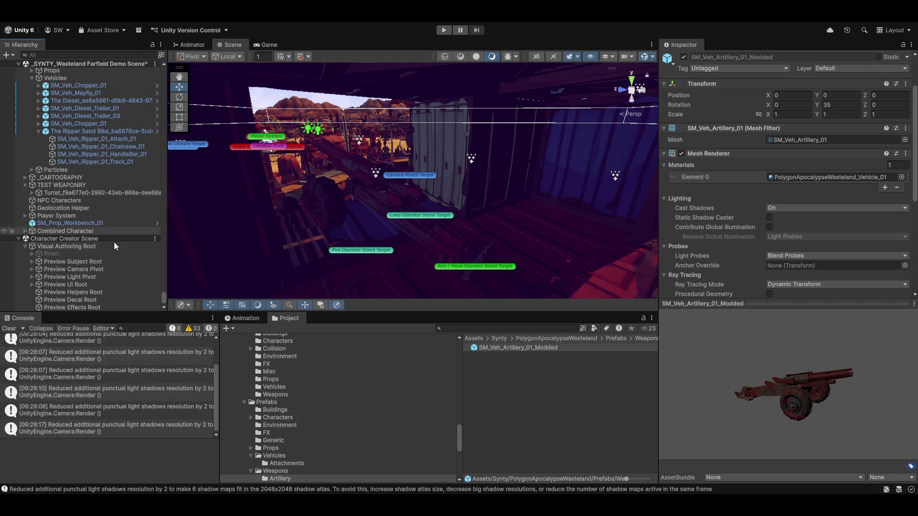
{"action": "left_click", "coordinate": [32, 262]}
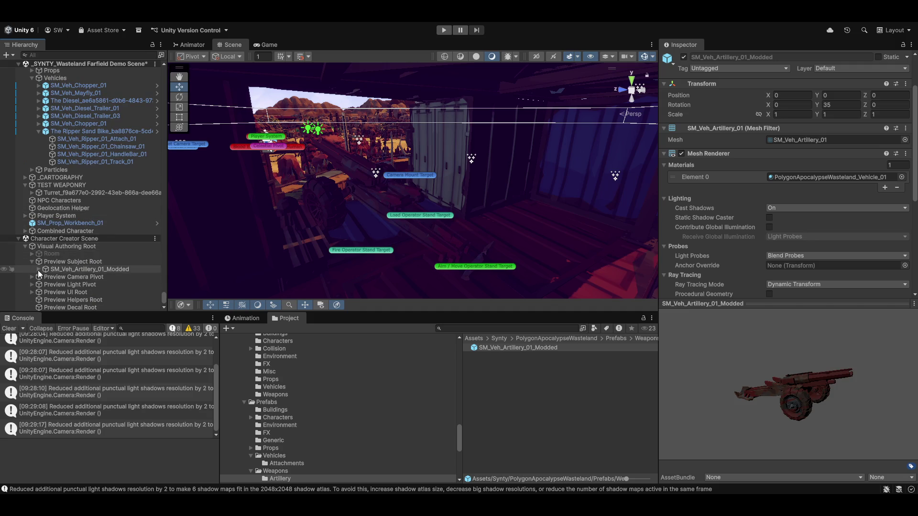
{"action": "left_click", "coordinate": [68, 268]}
{"action": "key", "text": "f"}
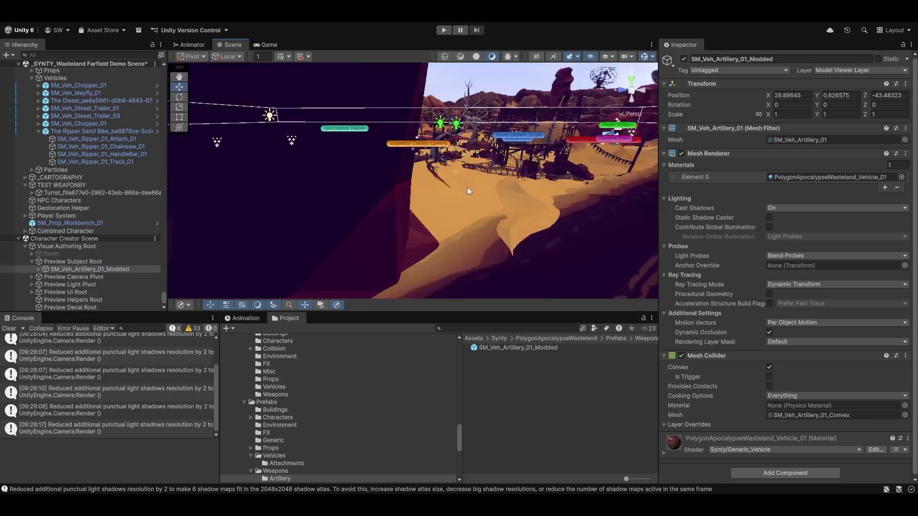
{"action": "mouse_move", "coordinate": [532, 183]}
{"action": "left_mouse_down"}
{"action": "mouse_move", "coordinate": [309, 289]}
{"action": "mouse_move", "coordinate": [587, 218]}
{"action": "mouse_move", "coordinate": [870, 206]}
{"action": "mouse_move", "coordinate": [13, 217]}
{"action": "mouse_move", "coordinate": [318, 190]}
{"action": "mouse_move", "coordinate": [371, 205]}
{"action": "mouse_move", "coordinate": [553, 176]}
{"action": "mouse_move", "coordinate": [557, 188]}
{"action": "mouse_move", "coordinate": [136, 222]}
{"action": "mouse_move", "coordinate": [322, 215]}
{"action": "mouse_move", "coordinate": [363, 265]}
{"action": "left_mouse_up"}
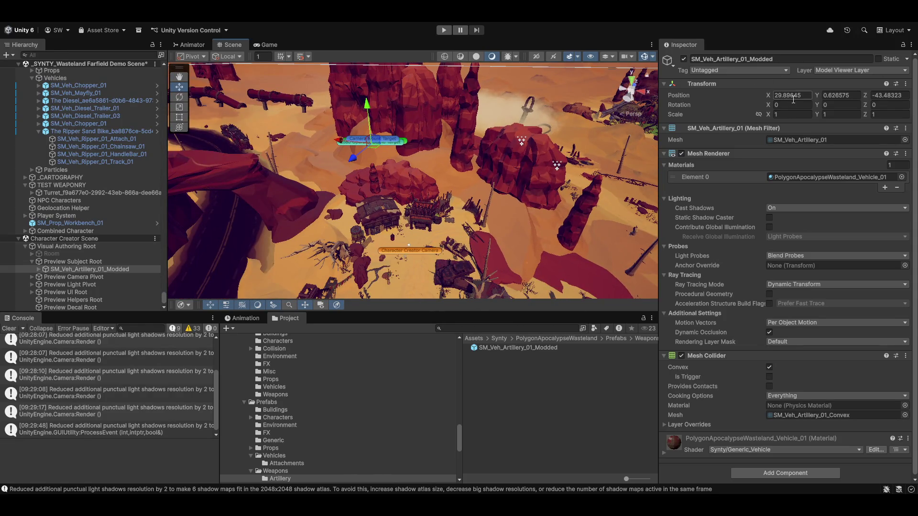
Check the parent roots' positions, then set the artillery instance's position to 0, 0, 0
{"action": "left_click", "coordinate": [57, 263]}
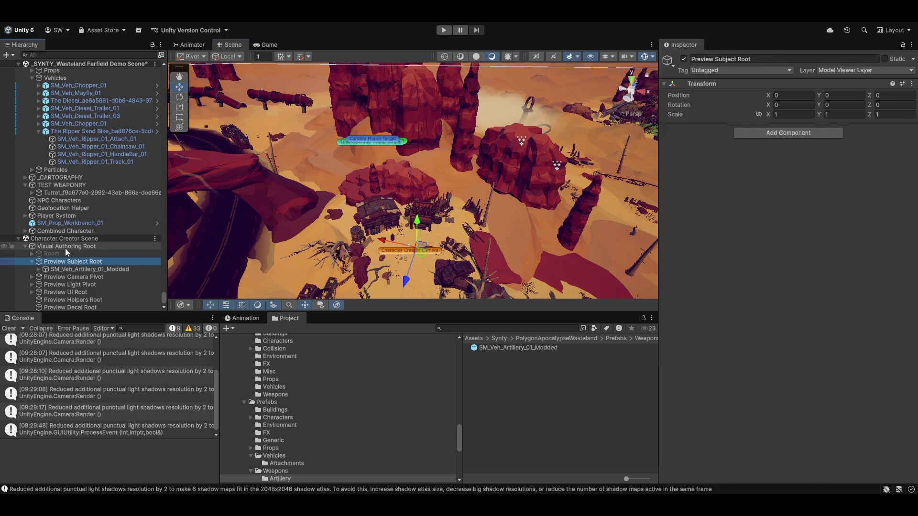
{"action": "left_click", "coordinate": [65, 247]}
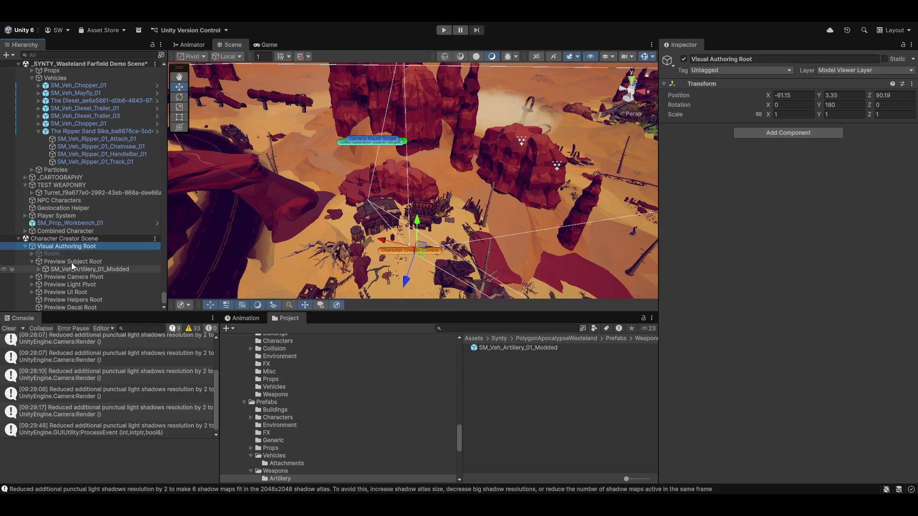
{"action": "left_click", "coordinate": [72, 263]}
{"action": "left_click", "coordinate": [64, 270]}
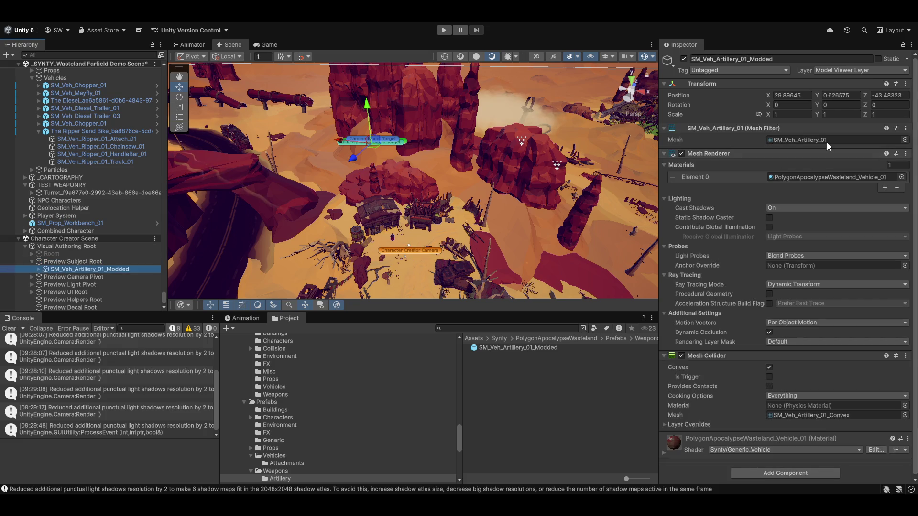
{"action": "left_click", "coordinate": [805, 95]}
{"action": "type", "text": "0"}
{"action": "key", "text": "Tab"}
{"action": "type", "text": "0"}
{"action": "key", "text": "Tab"}
{"action": "type", "text": "0"}
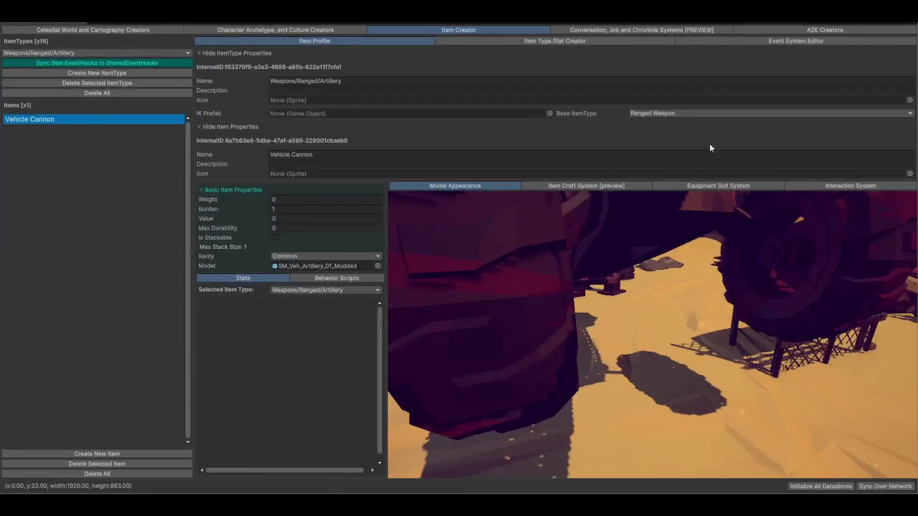
Orbit the cannon preview, then open SM_Veh_Artillery_01_Modded in Prefab Mode from the Model field
{"action": "mouse_move", "coordinate": [667, 323]}
{"action": "left_mouse_down"}
{"action": "mouse_move", "coordinate": [681, 317]}
{"action": "mouse_move", "coordinate": [676, 348]}
{"action": "mouse_move", "coordinate": [690, 341]}
{"action": "mouse_move", "coordinate": [682, 340]}
{"action": "mouse_move", "coordinate": [686, 349]}
{"action": "mouse_move", "coordinate": [681, 317]}
{"action": "mouse_move", "coordinate": [668, 333]}
{"action": "mouse_move", "coordinate": [702, 345]}
{"action": "mouse_move", "coordinate": [689, 349]}
{"action": "mouse_move", "coordinate": [724, 337]}
{"action": "mouse_move", "coordinate": [690, 299]}
{"action": "mouse_move", "coordinate": [656, 305]}
{"action": "mouse_move", "coordinate": [652, 296]}
{"action": "left_mouse_up"}
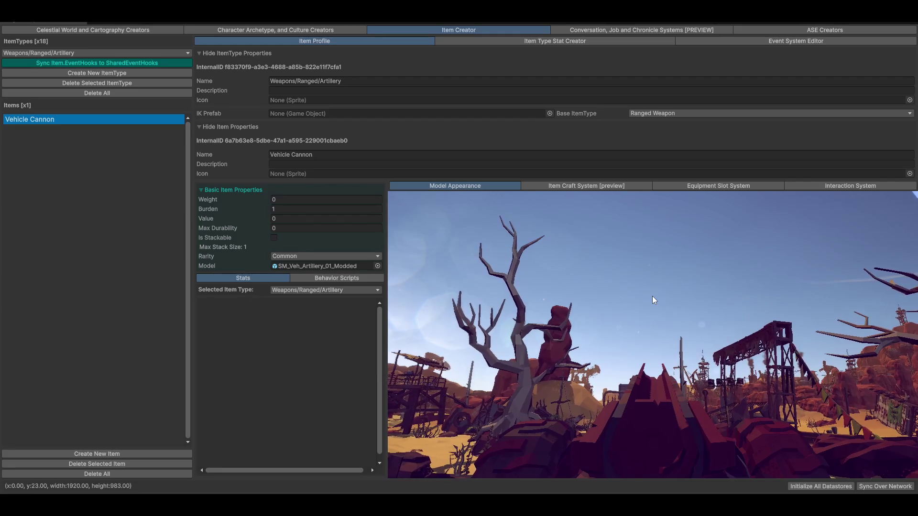
{"action": "mouse_move", "coordinate": [604, 321]}
{"action": "left_mouse_down"}
{"action": "mouse_move", "coordinate": [666, 357]}
{"action": "mouse_move", "coordinate": [690, 341]}
{"action": "mouse_move", "coordinate": [682, 375]}
{"action": "left_mouse_up"}
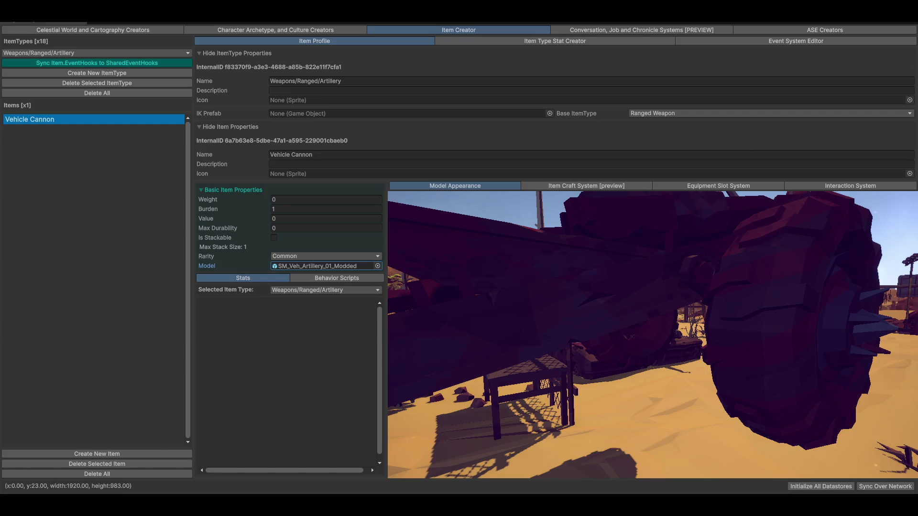
{"action": "double_click", "coordinate": [316, 266]}
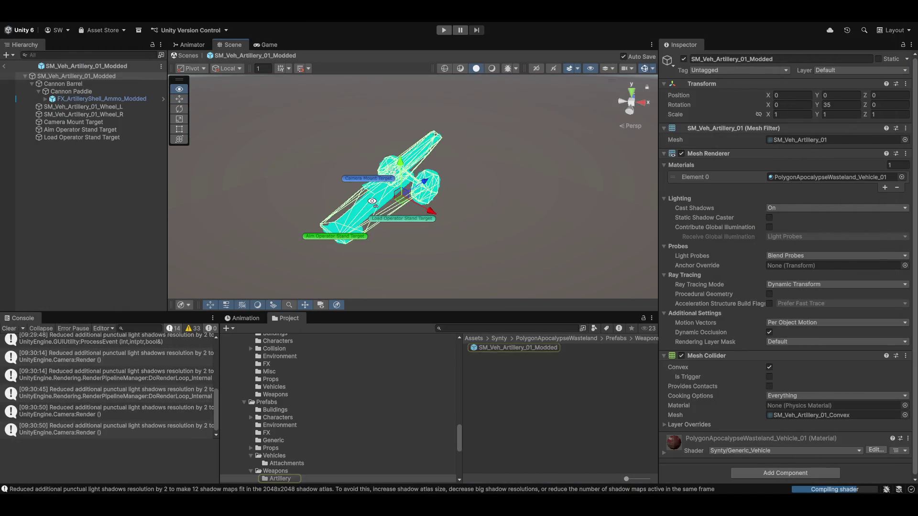
Orbit around the artillery prefab from several angles, then exit Prefab Mode to the scene
{"action": "left_click_drag", "start_coordinate": [375, 204], "coordinate": [451, 208]}
{"action": "mouse_move", "coordinate": [584, 176]}
{"action": "left_mouse_down"}
{"action": "mouse_move", "coordinate": [536, 191]}
{"action": "mouse_move", "coordinate": [502, 187]}
{"action": "mouse_move", "coordinate": [518, 201]}
{"action": "mouse_move", "coordinate": [505, 224]}
{"action": "mouse_move", "coordinate": [507, 198]}
{"action": "mouse_move", "coordinate": [483, 212]}
{"action": "left_mouse_up"}
{"action": "scroll", "coordinate": [509, 207], "scroll_direction": "up", "scroll_amount": 3}
{"action": "scroll", "coordinate": [517, 206], "scroll_direction": "down", "scroll_amount": 3}
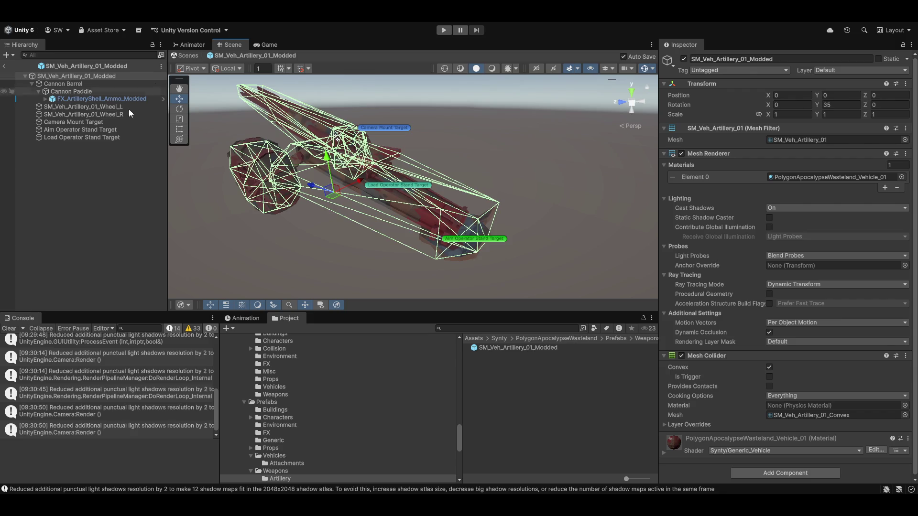
{"action": "mouse_move", "coordinate": [533, 162]}
{"action": "left_mouse_down"}
{"action": "mouse_move", "coordinate": [475, 222]}
{"action": "mouse_move", "coordinate": [435, 208]}
{"action": "mouse_move", "coordinate": [301, 208]}
{"action": "mouse_move", "coordinate": [472, 195]}
{"action": "left_mouse_up"}
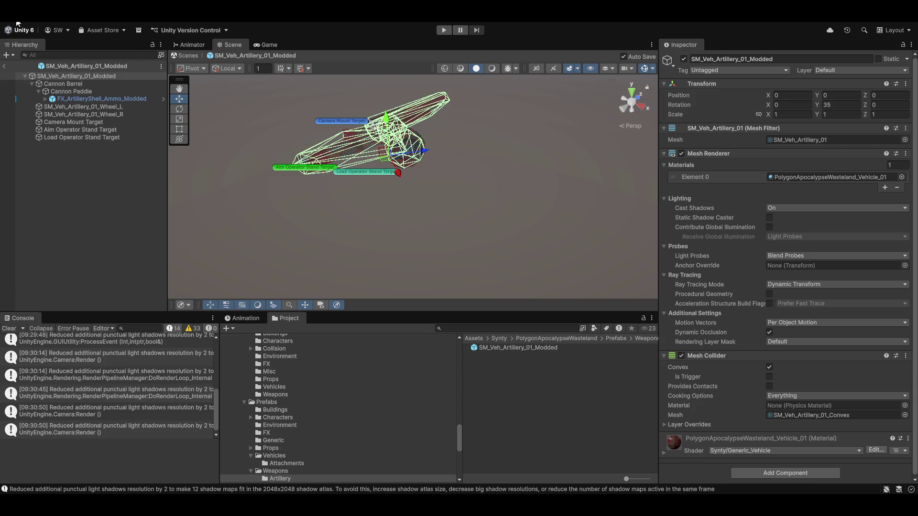
{"action": "left_click", "coordinate": [5, 65]}
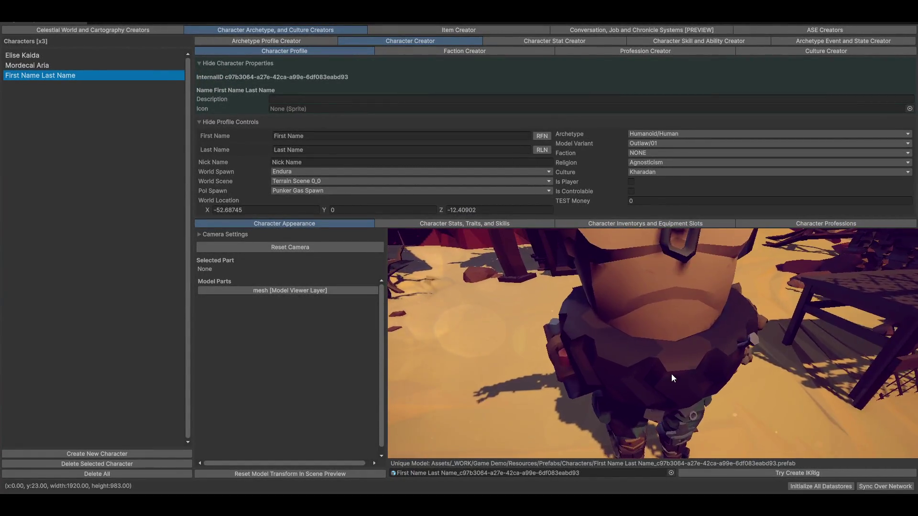
Set the preview camera's Max Dolly Distance to 15 in Camera Settings
{"action": "left_click", "coordinate": [254, 235]}
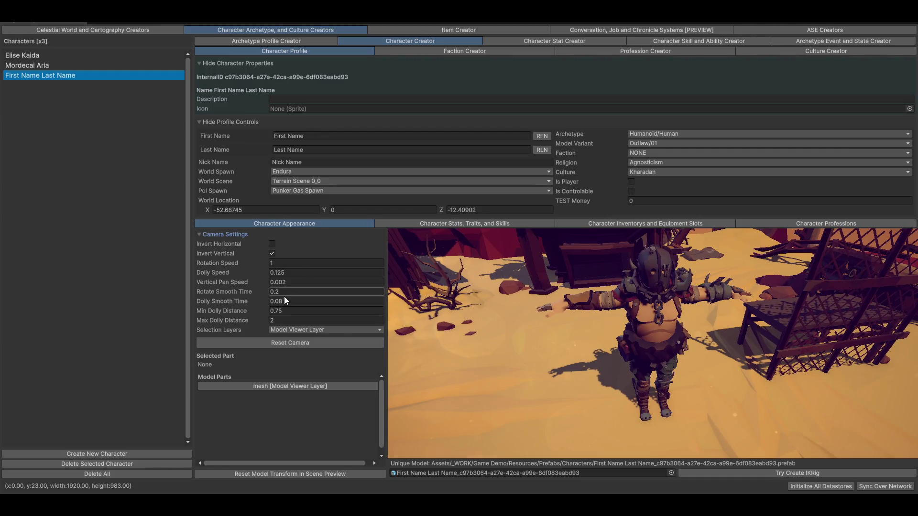
{"action": "left_click", "coordinate": [300, 321]}
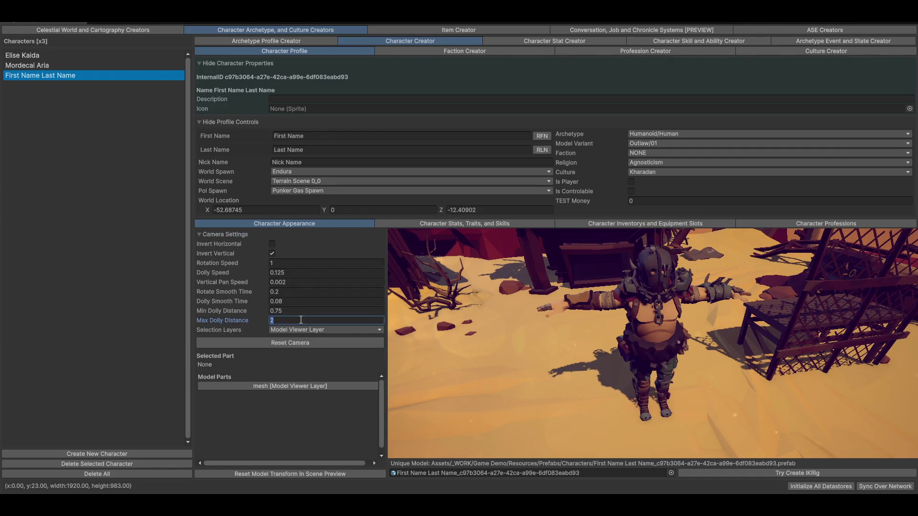
{"action": "type", "text": "15"}
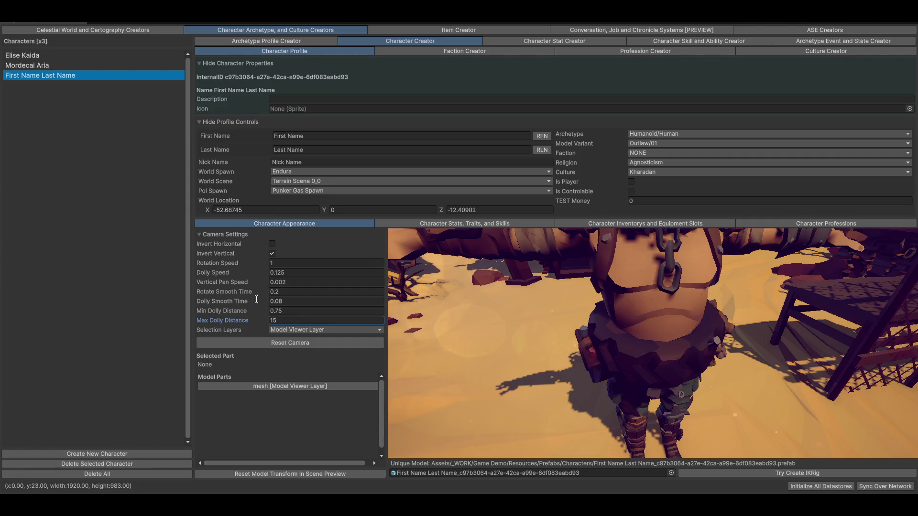
{"action": "left_click", "coordinate": [679, 326]}
Zoom and orbit the character preview to look down on the town, then switch to Item Creator
{"action": "scroll", "coordinate": [675, 327], "scroll_direction": "down", "scroll_amount": 5}
{"action": "left_click_drag", "start_coordinate": [603, 368], "coordinate": [707, 365]}
{"action": "scroll", "coordinate": [704, 375], "scroll_direction": "down", "scroll_amount": 5}
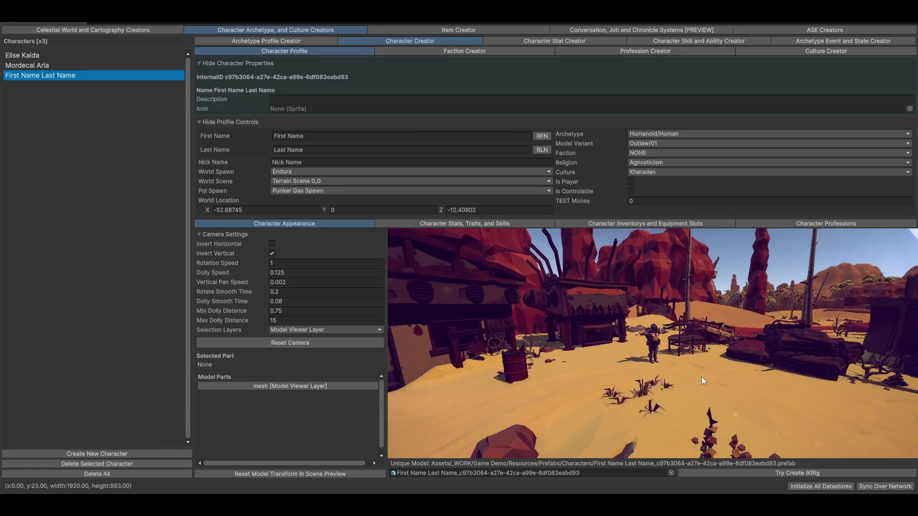
{"action": "mouse_move", "coordinate": [721, 368]}
{"action": "left_mouse_down"}
{"action": "mouse_move", "coordinate": [738, 356]}
{"action": "mouse_move", "coordinate": [693, 356]}
{"action": "mouse_move", "coordinate": [727, 369]}
{"action": "mouse_move", "coordinate": [727, 379]}
{"action": "mouse_move", "coordinate": [727, 366]}
{"action": "mouse_move", "coordinate": [773, 371]}
{"action": "mouse_move", "coordinate": [773, 380]}
{"action": "mouse_move", "coordinate": [726, 341]}
{"action": "mouse_move", "coordinate": [691, 366]}
{"action": "mouse_move", "coordinate": [675, 354]}
{"action": "mouse_move", "coordinate": [679, 344]}
{"action": "mouse_move", "coordinate": [665, 353]}
{"action": "mouse_move", "coordinate": [689, 300]}
{"action": "mouse_move", "coordinate": [706, 291]}
{"action": "mouse_move", "coordinate": [725, 298]}
{"action": "mouse_move", "coordinate": [637, 295]}
{"action": "mouse_move", "coordinate": [690, 320]}
{"action": "mouse_move", "coordinate": [618, 340]}
{"action": "mouse_move", "coordinate": [667, 354]}
{"action": "mouse_move", "coordinate": [587, 371]}
{"action": "mouse_move", "coordinate": [600, 371]}
{"action": "mouse_move", "coordinate": [594, 366]}
{"action": "left_mouse_up"}
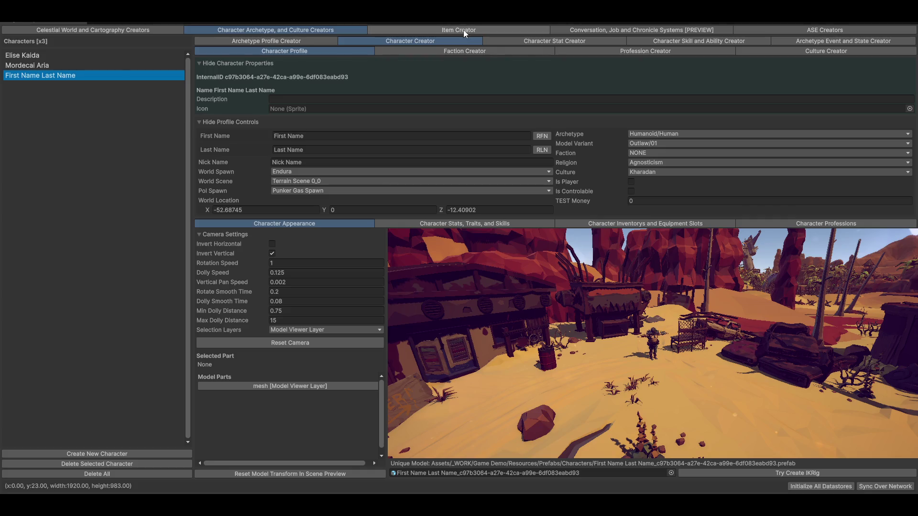
{"action": "left_click", "coordinate": [463, 29]}
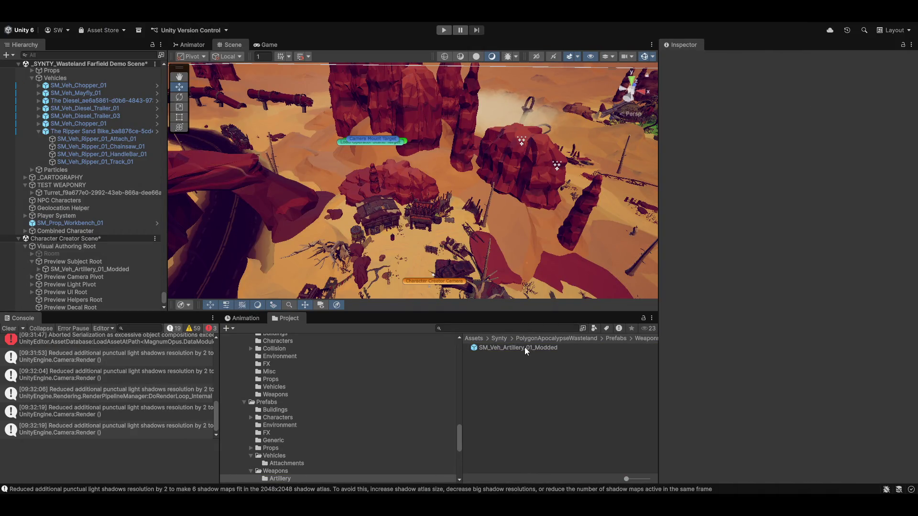
Set the SM_Veh_Artillery_01_Modded object's Transform Position to 0, 0, 0
{"action": "left_click", "coordinate": [79, 263]}
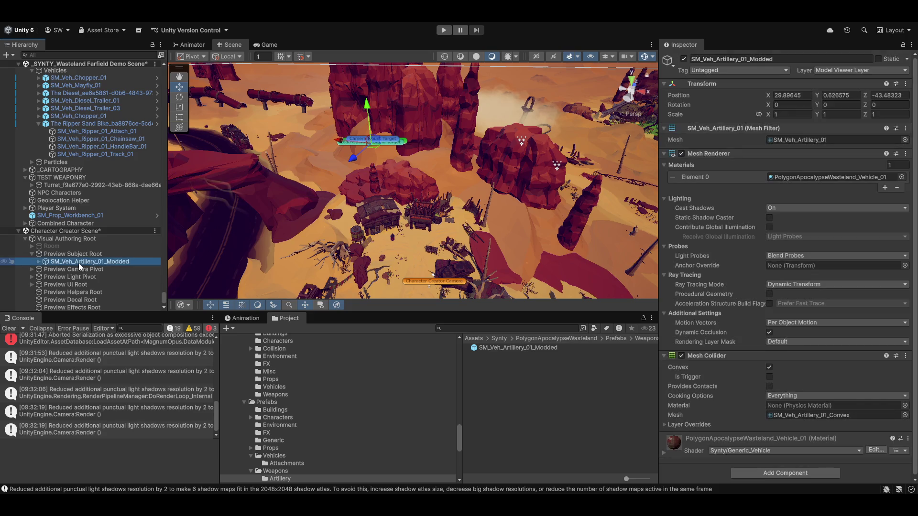
{"action": "left_click", "coordinate": [808, 94]}
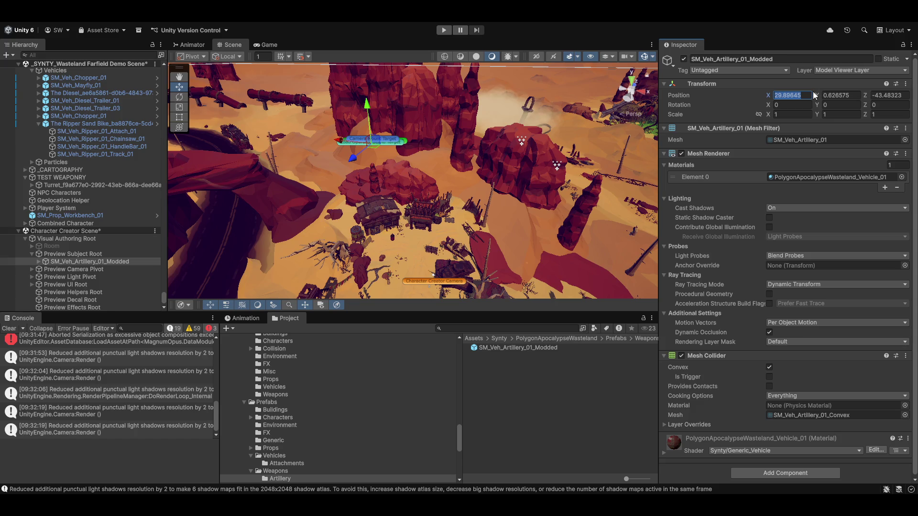
{"action": "left_click", "coordinate": [495, 349]}
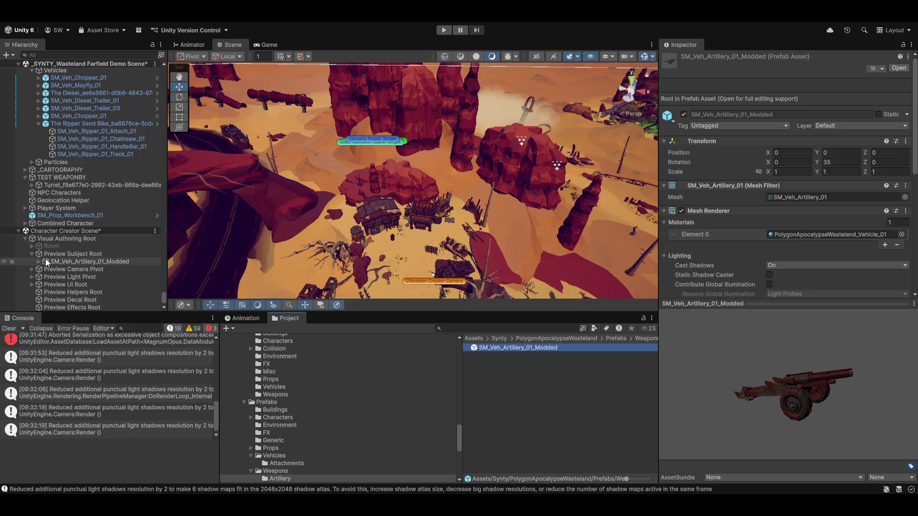
{"action": "left_click", "coordinate": [105, 262]}
{"action": "left_click", "coordinate": [811, 96]}
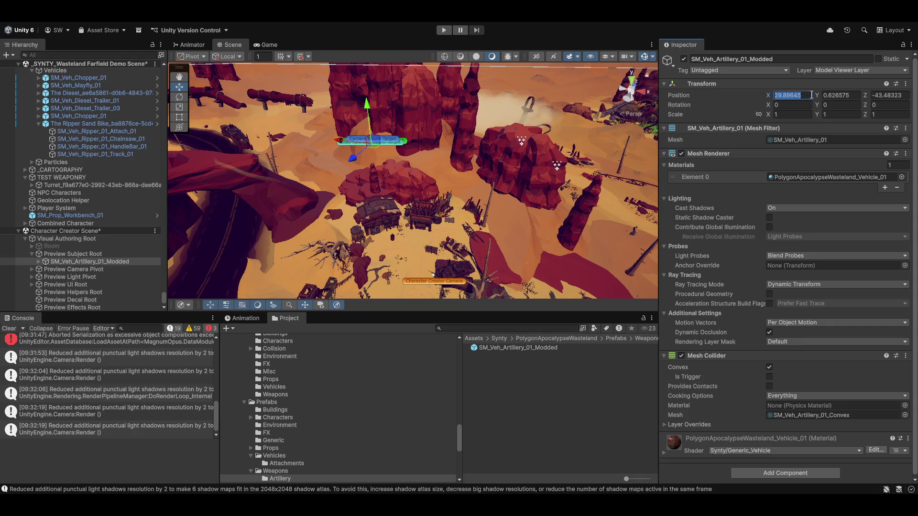
{"action": "type", "text": "0"}
{"action": "key", "text": "Tab"}
{"action": "type", "text": "0"}
{"action": "key", "text": "Tab"}
{"action": "type", "text": "0"}
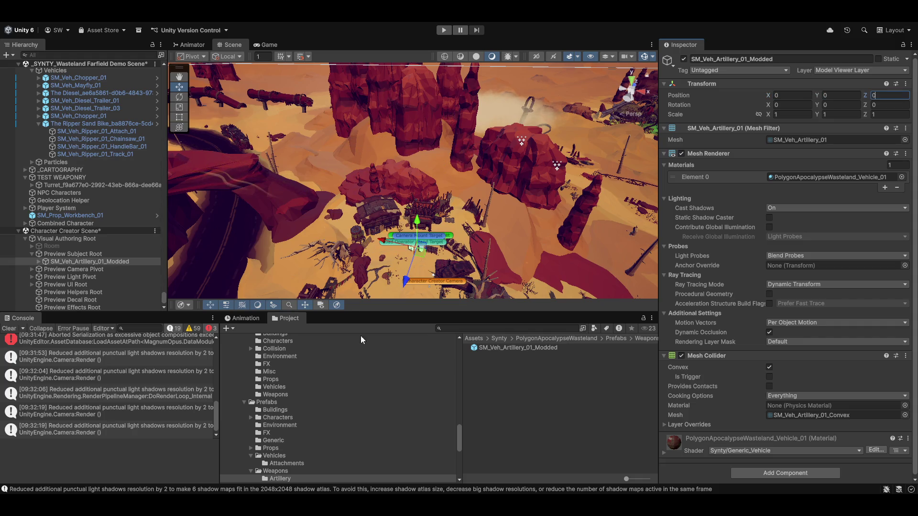
{"action": "left_click", "coordinate": [86, 261]}
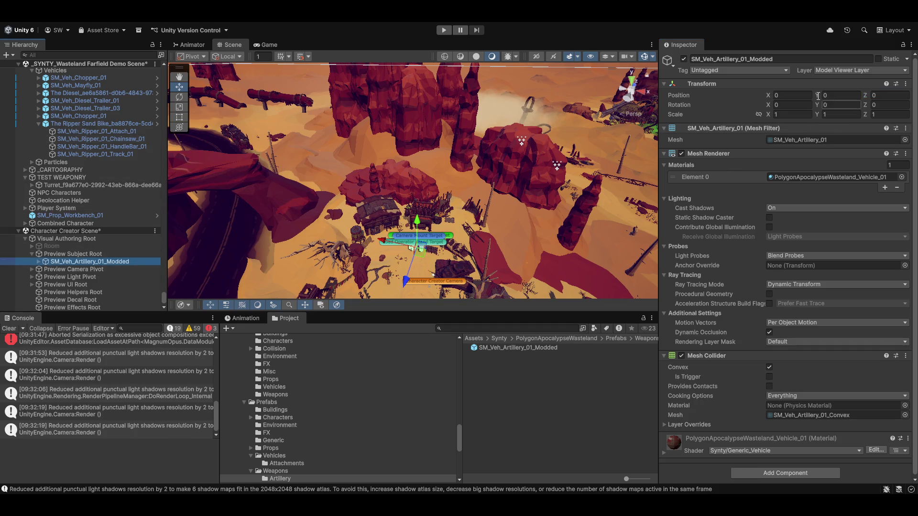
Delete the Combined Character and SM_Prop_Workbench_01 objects from the Hierarchy
{"action": "left_click", "coordinate": [87, 278]}
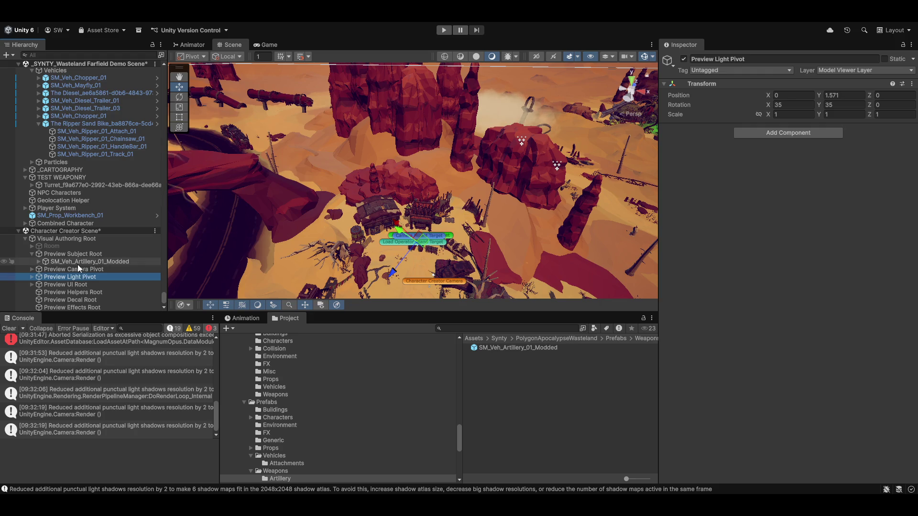
{"action": "left_click", "coordinate": [44, 225]}
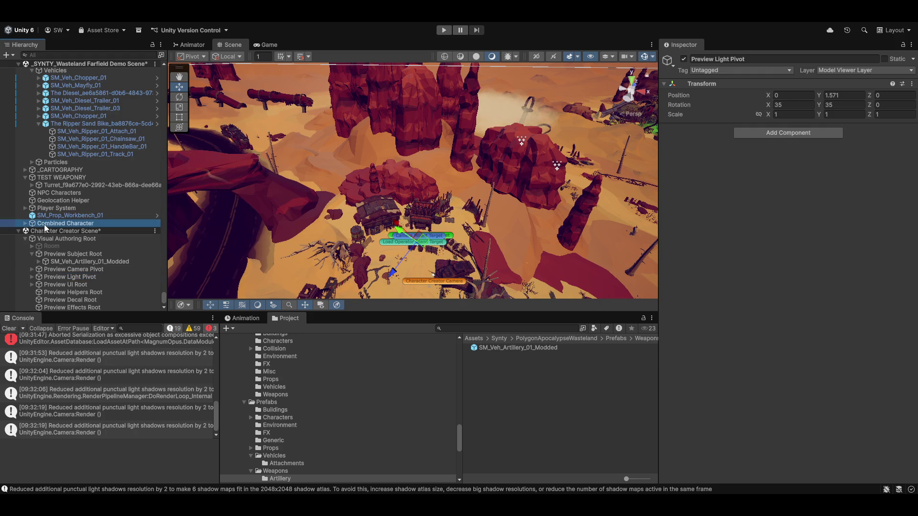
{"action": "key", "text": "Delete"}
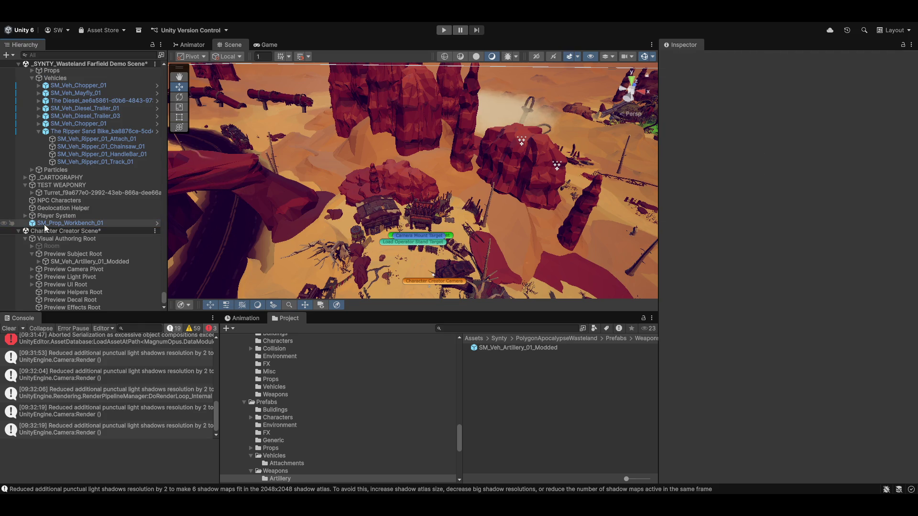
{"action": "left_click", "coordinate": [44, 225]}
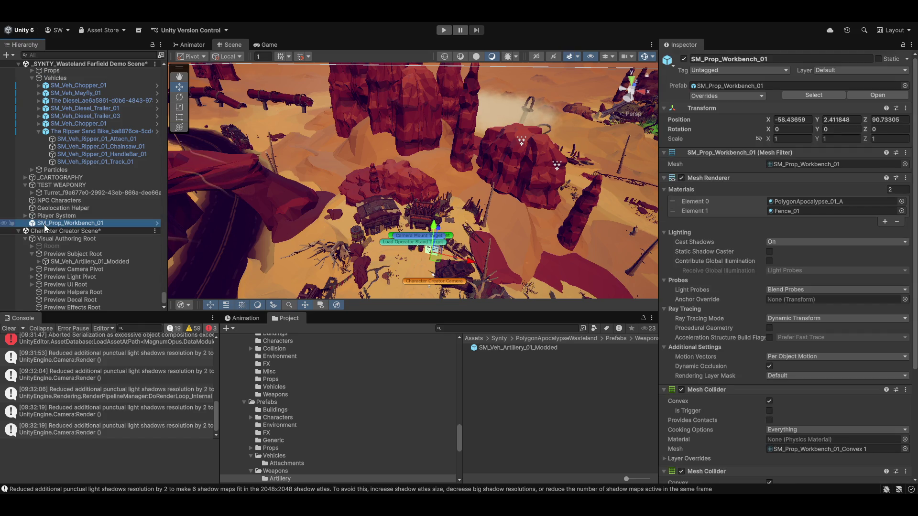
{"action": "key", "text": "Delete"}
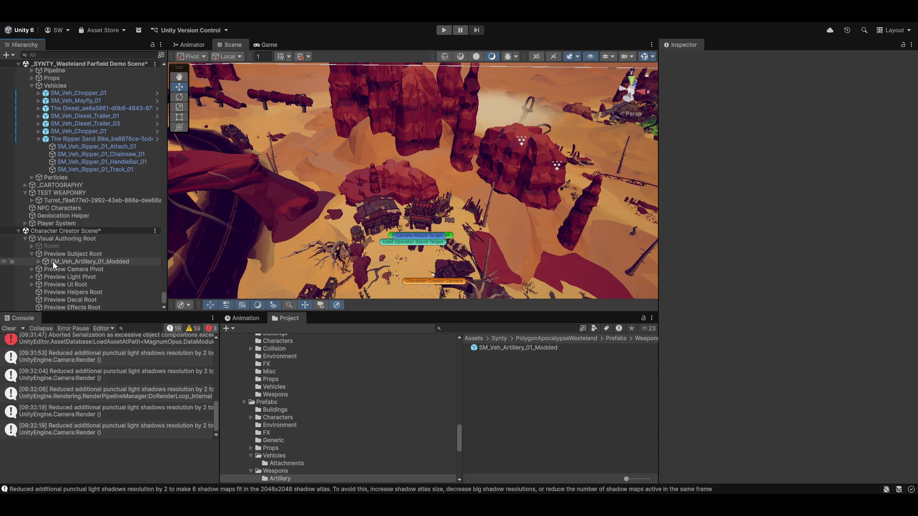
Overwrite the artillery prefab with the scene object, choosing Replace Anyway
{"action": "mouse_move", "coordinate": [53, 262]}
{"action": "left_mouse_down"}
{"action": "mouse_move", "coordinate": [524, 362]}
{"action": "mouse_move", "coordinate": [502, 346]}
{"action": "left_mouse_up"}
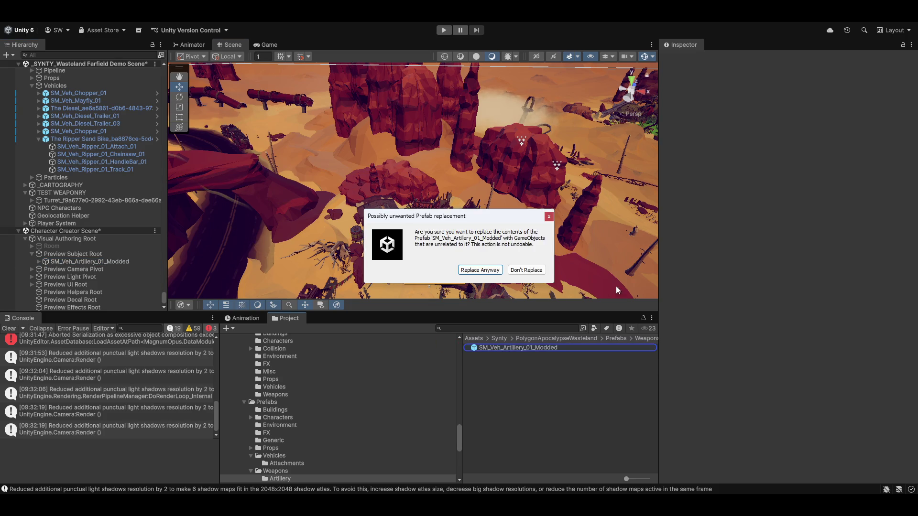
{"action": "left_click", "coordinate": [480, 270]}
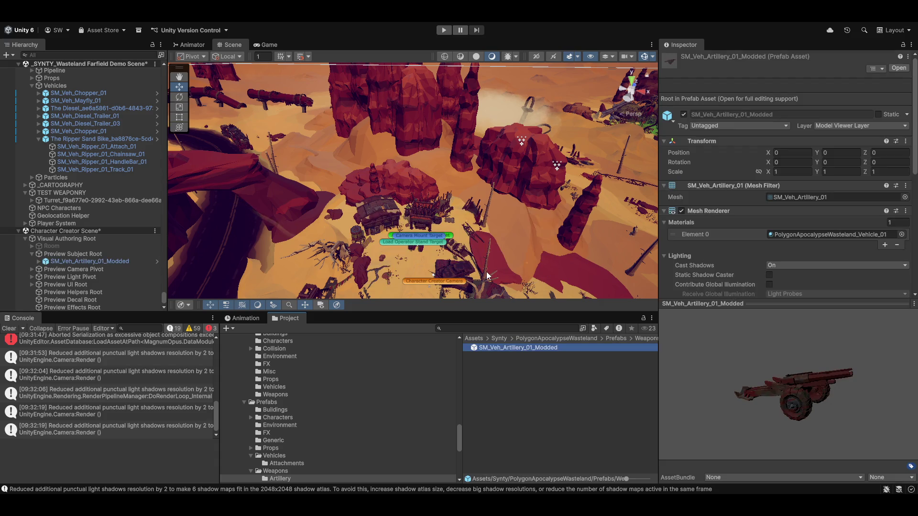
{"action": "left_click_drag", "start_coordinate": [399, 202], "coordinate": [373, 227]}
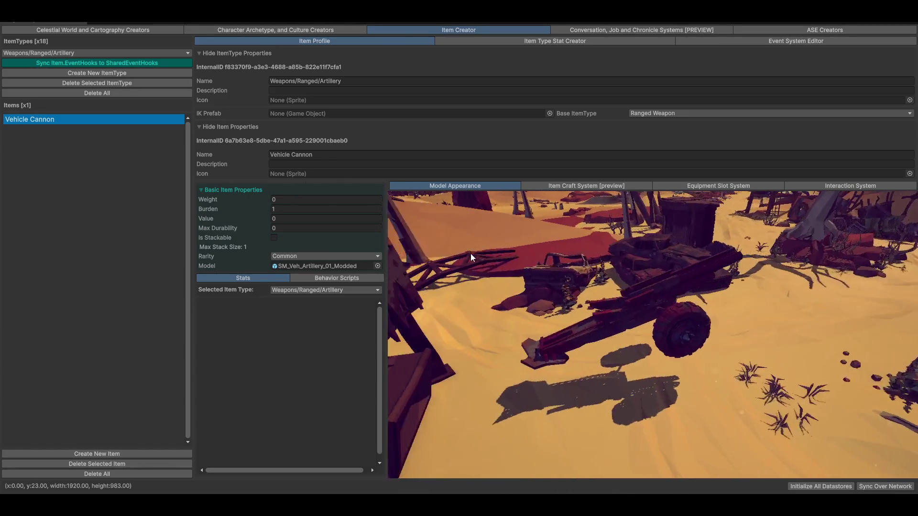
{"action": "left_click", "coordinate": [303, 29]}
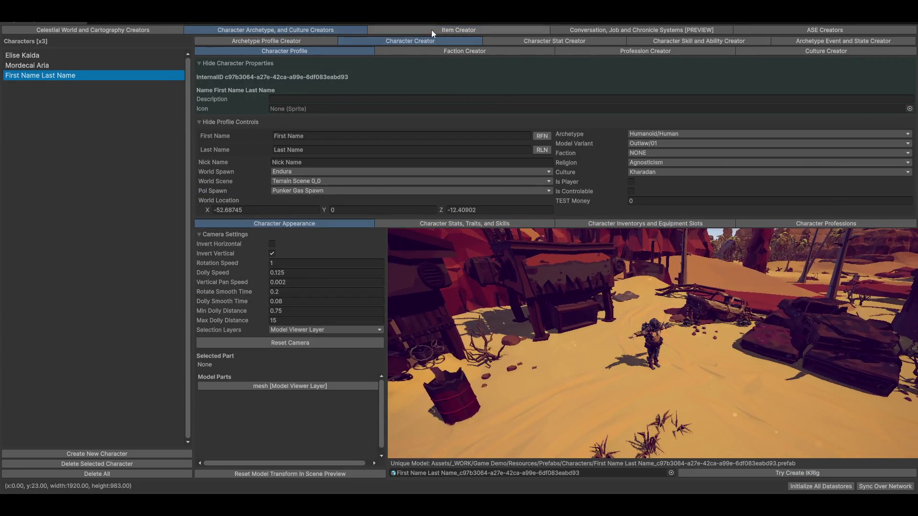
{"action": "left_click", "coordinate": [432, 29]}
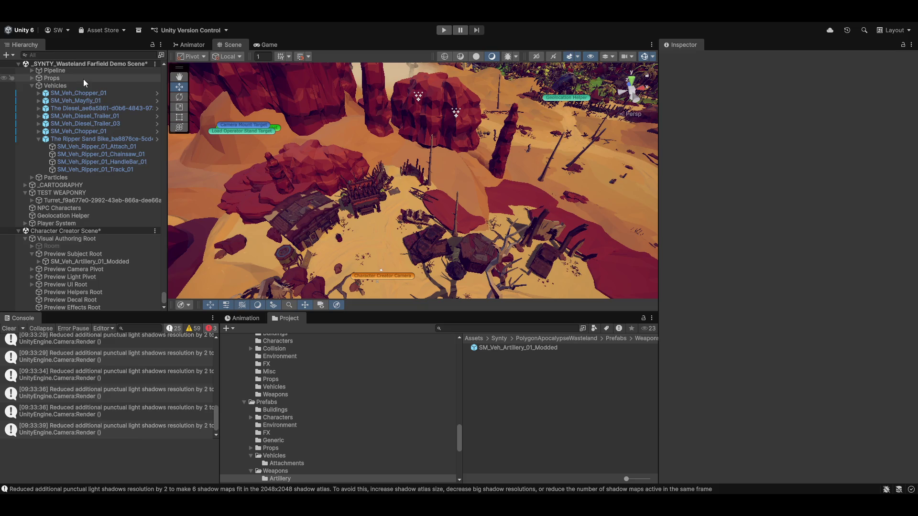
Review the artillery object and Preview Subject Root, then clear the Console log
{"action": "left_click", "coordinate": [100, 261]}
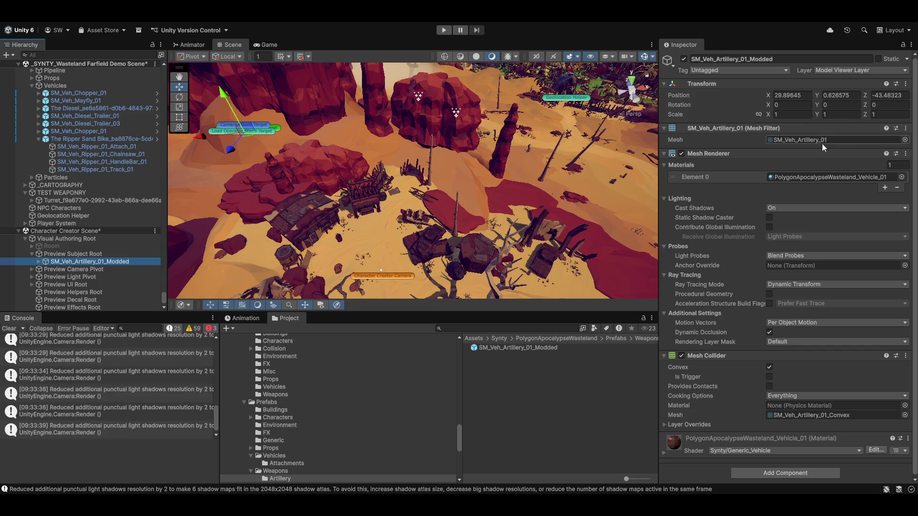
{"action": "left_click", "coordinate": [825, 104]}
{"action": "left_click", "coordinate": [80, 254]}
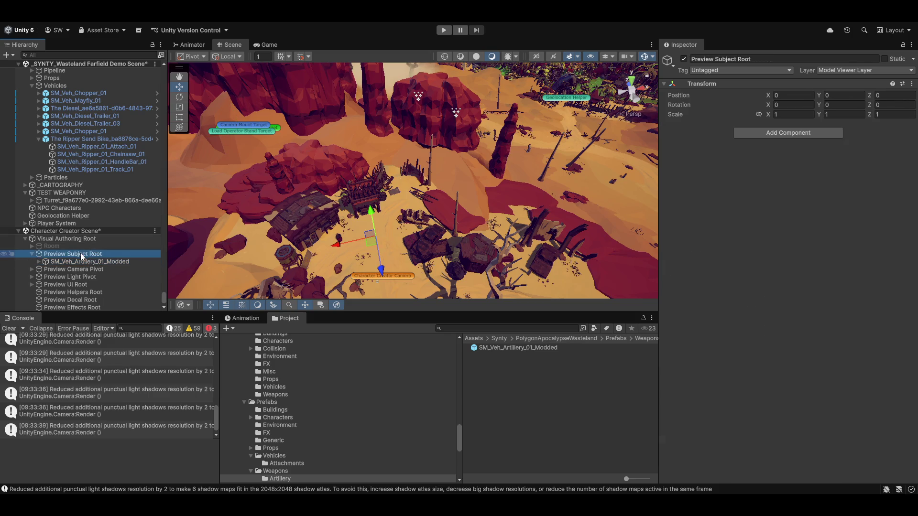
{"action": "left_click", "coordinate": [93, 261]}
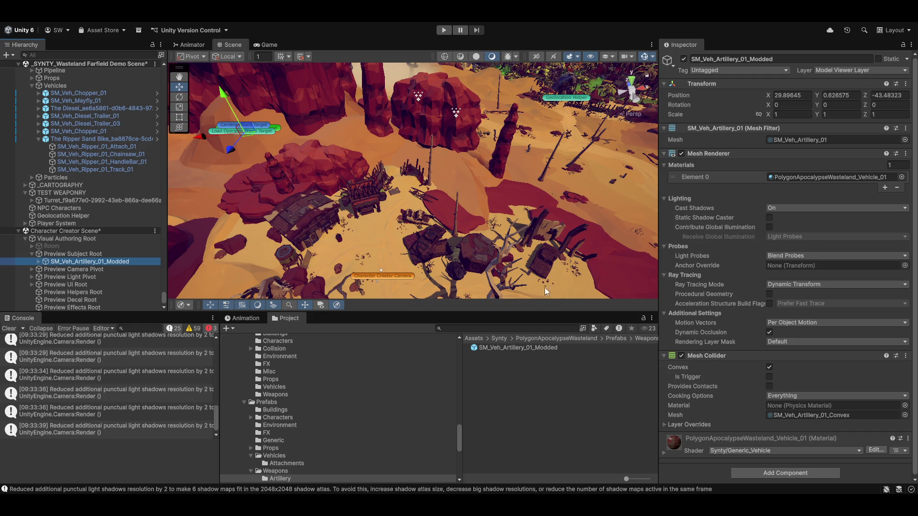
{"action": "left_click", "coordinate": [11, 330]}
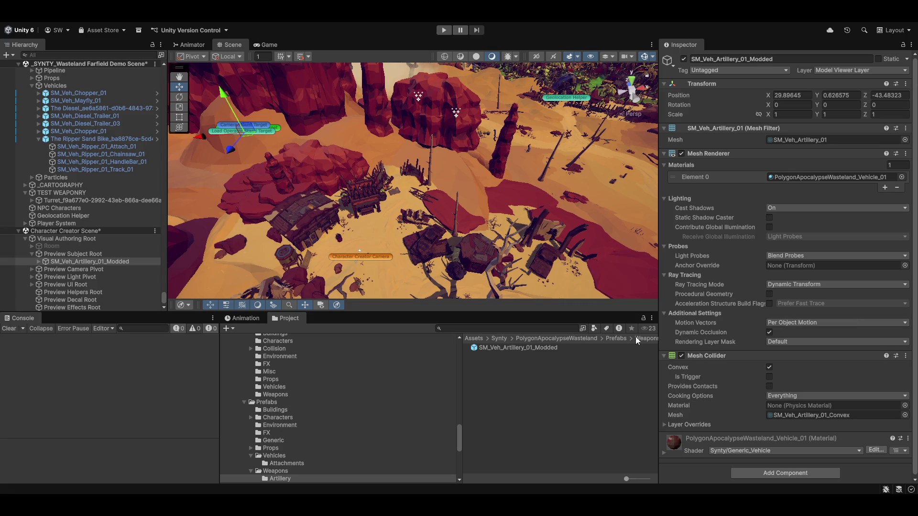
Inspect the artillery prefab asset, then select Preview Subject Root and Visual Authoring Root
{"action": "left_click", "coordinate": [535, 348]}
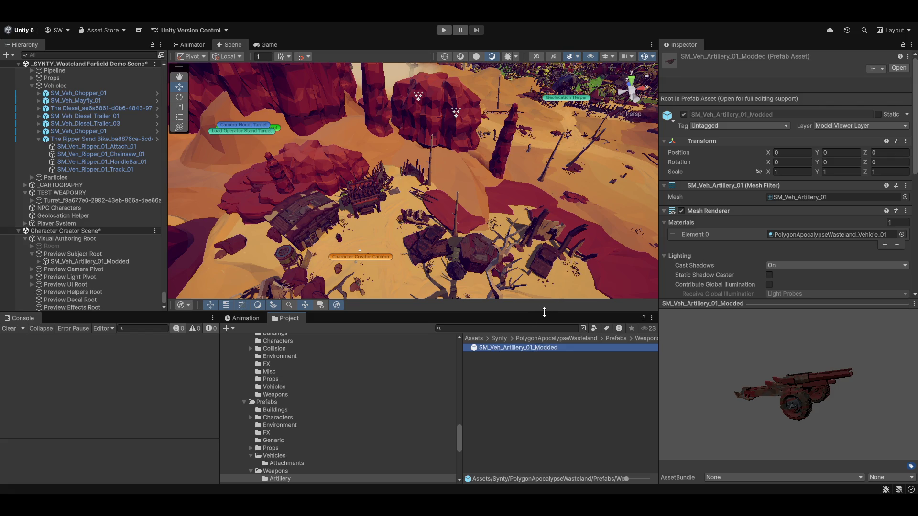
{"action": "scroll", "coordinate": [690, 262], "scroll_direction": "down", "scroll_amount": 10}
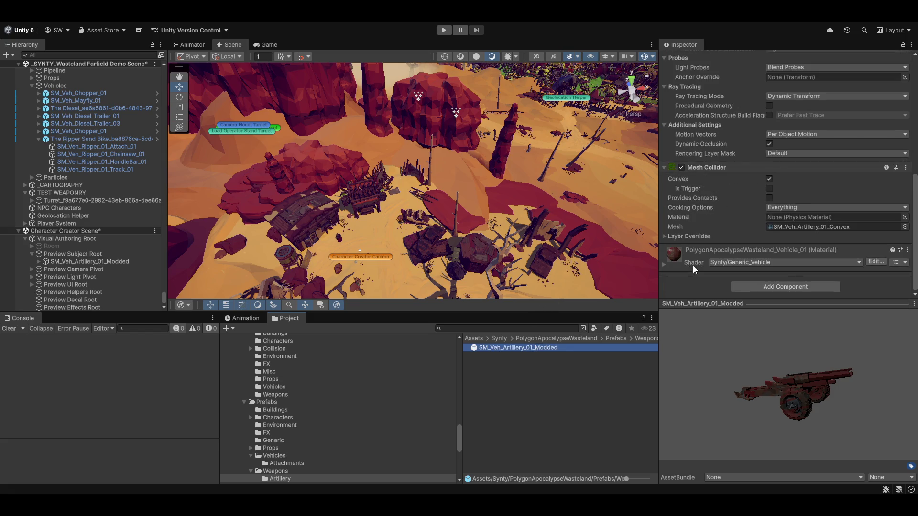
{"action": "scroll", "coordinate": [693, 265], "scroll_direction": "up", "scroll_amount": 12}
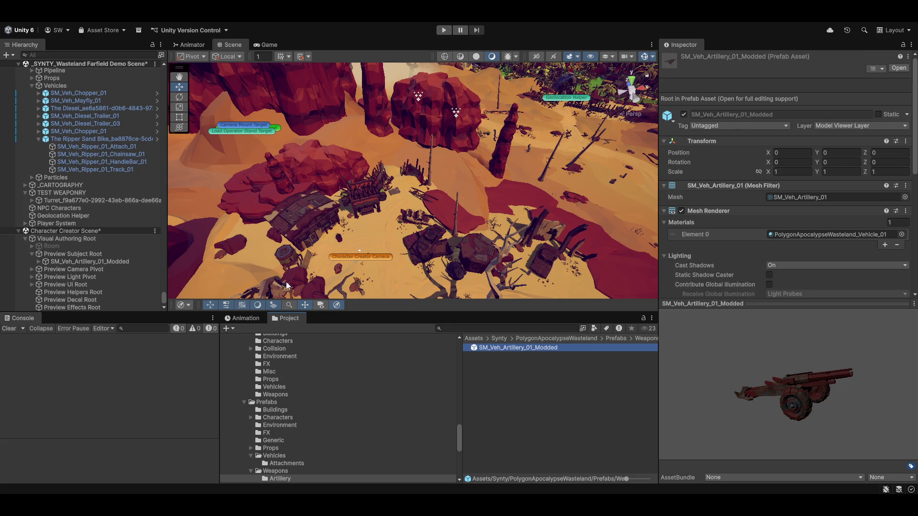
{"action": "left_click", "coordinate": [87, 253]}
{"action": "left_click", "coordinate": [78, 239]}
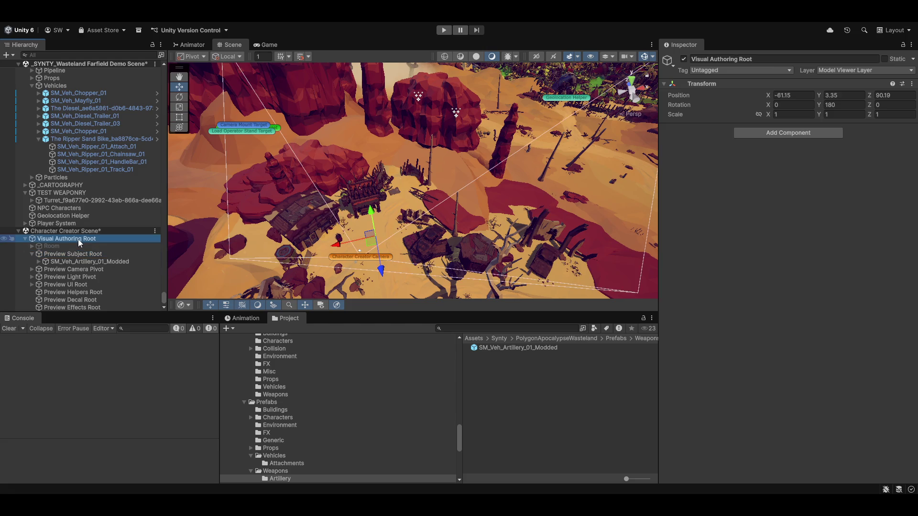
Set the Room object's Position Y to 0
{"action": "left_click", "coordinate": [70, 245]}
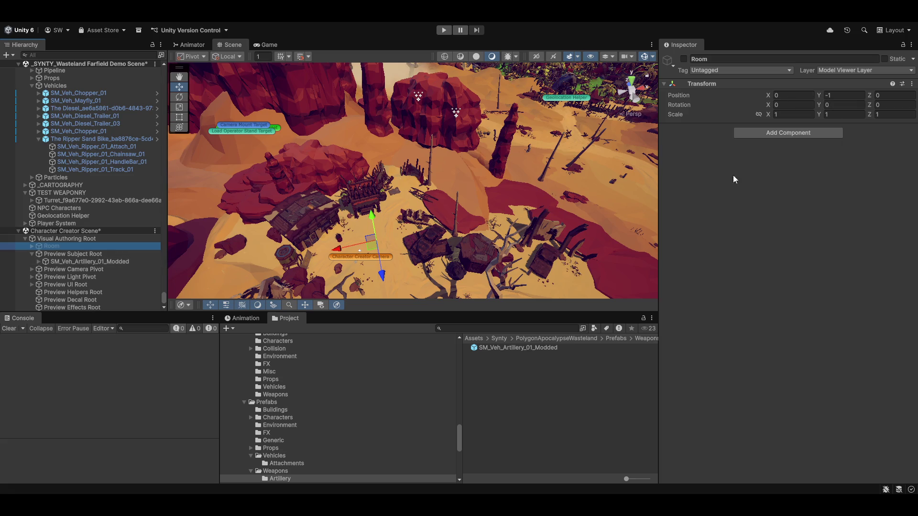
{"action": "left_click", "coordinate": [851, 96]}
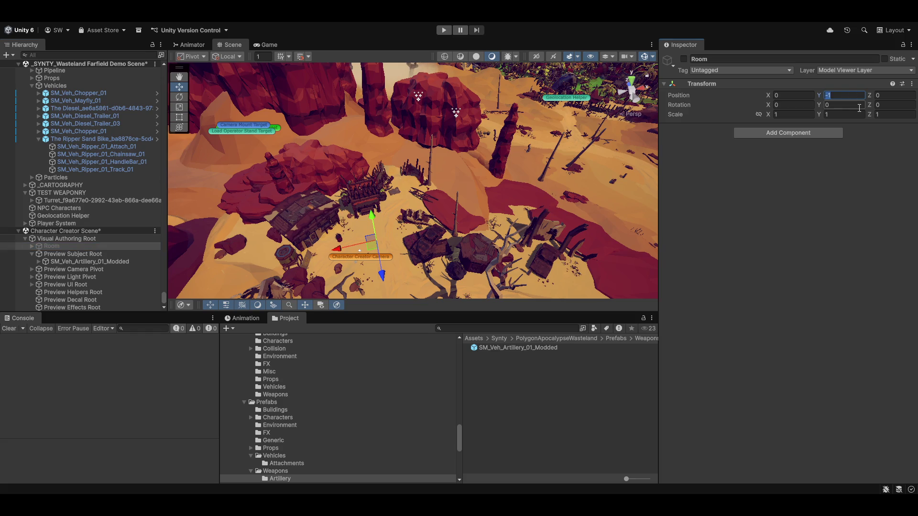
{"action": "type", "text": "0"}
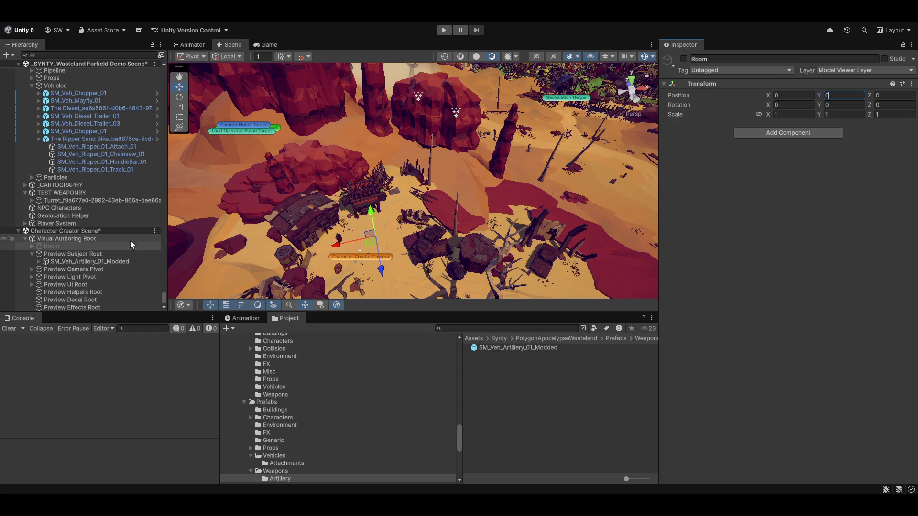
Select Preview Subject Root, the artillery instance and the SM_Veh_Artillery_01_Modded prefab asset
{"action": "left_click", "coordinate": [82, 255]}
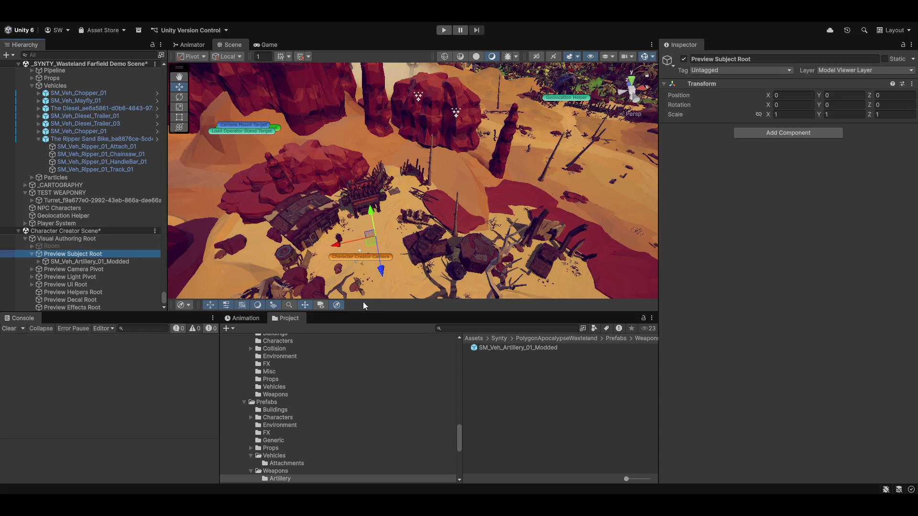
{"action": "mouse_move", "coordinate": [370, 258]}
{"action": "left_mouse_down"}
{"action": "mouse_move", "coordinate": [378, 211]}
{"action": "mouse_move", "coordinate": [401, 227]}
{"action": "mouse_move", "coordinate": [439, 285]}
{"action": "mouse_move", "coordinate": [435, 207]}
{"action": "mouse_move", "coordinate": [474, 197]}
{"action": "mouse_move", "coordinate": [510, 108]}
{"action": "mouse_move", "coordinate": [391, 214]}
{"action": "left_mouse_up"}
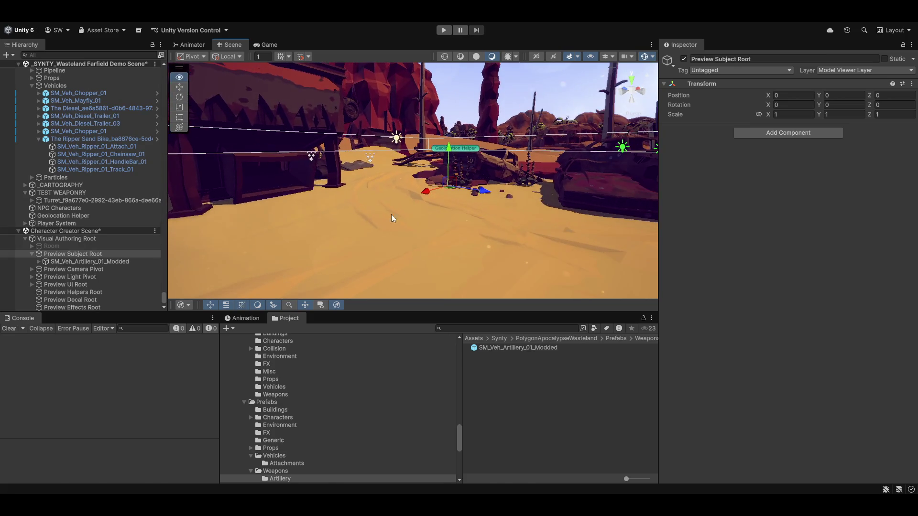
{"action": "left_click", "coordinate": [104, 261]}
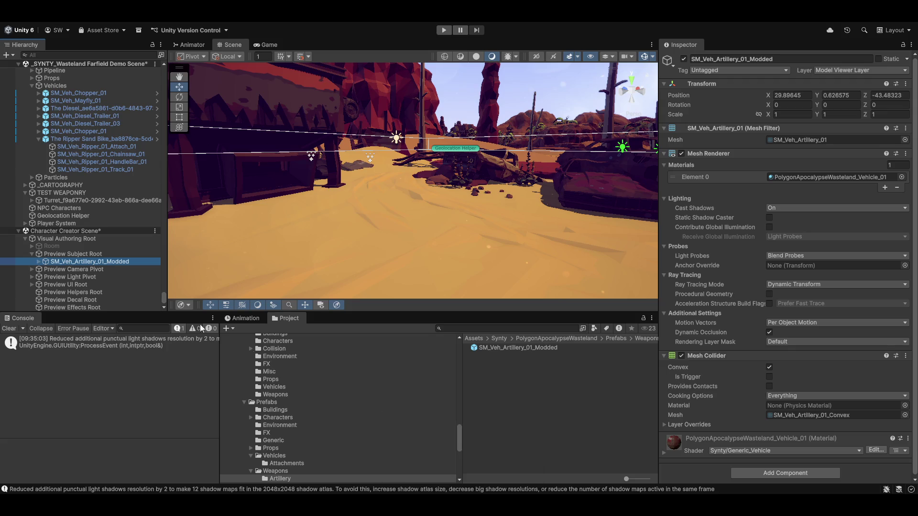
{"action": "left_click", "coordinate": [521, 348]}
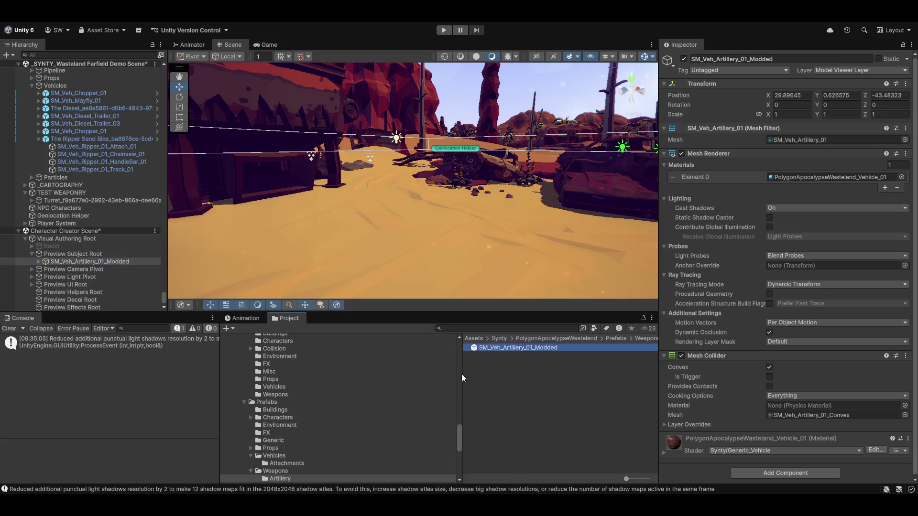
Open the artillery prefab in Prefab Mode and set Cannon Paddle Position X to 0
{"action": "scroll", "coordinate": [355, 412], "scroll_direction": "down", "scroll_amount": 5}
{"action": "scroll", "coordinate": [356, 416], "scroll_direction": "up", "scroll_amount": 2}
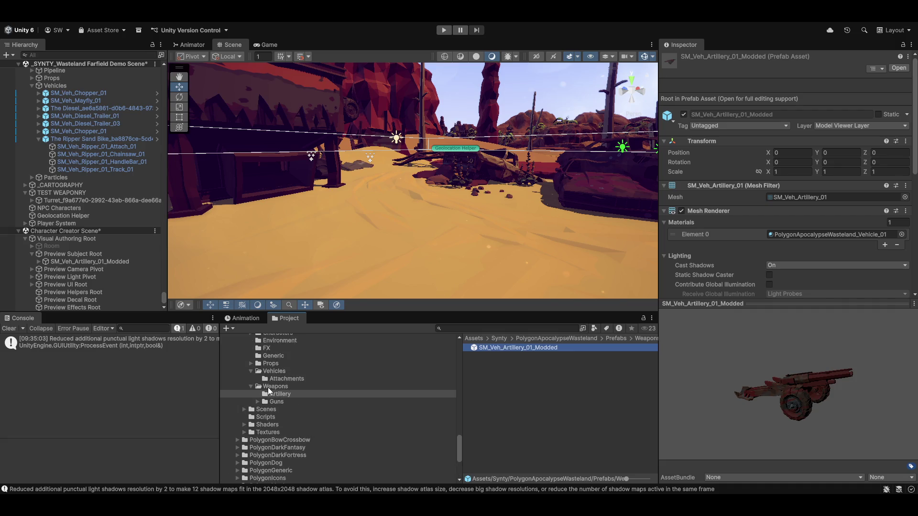
{"action": "double_click", "coordinate": [493, 348]}
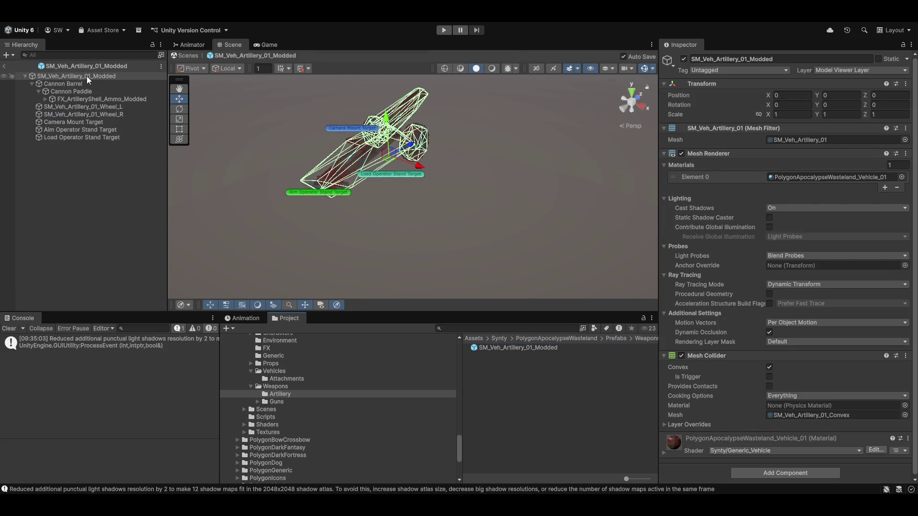
{"action": "left_click", "coordinate": [60, 84]}
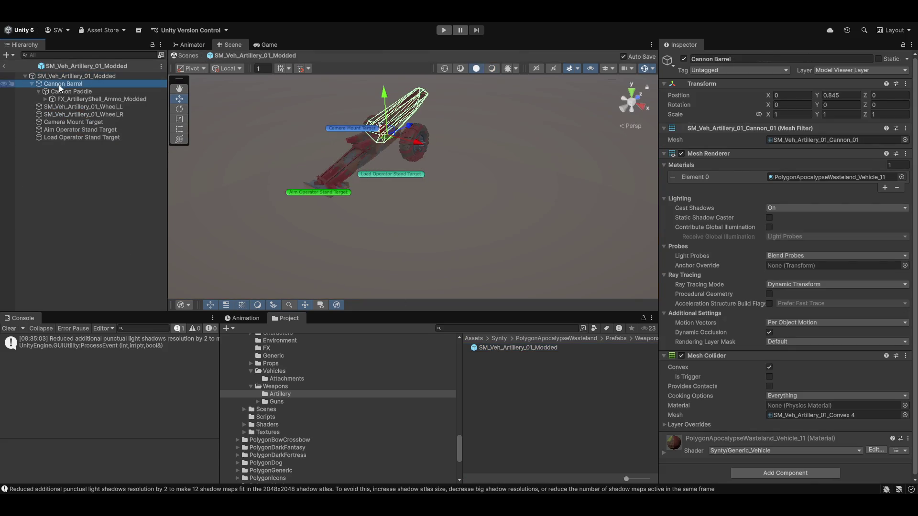
{"action": "left_click", "coordinate": [63, 94]}
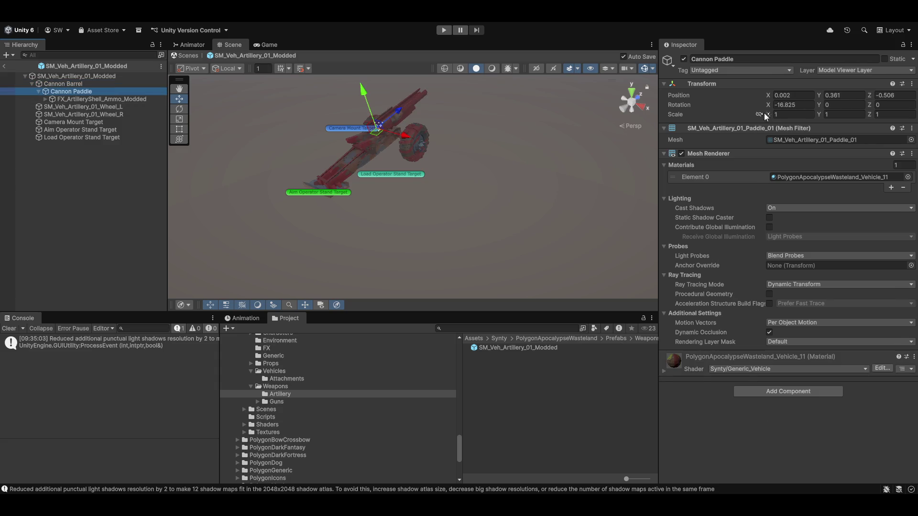
{"action": "left_click", "coordinate": [809, 92]}
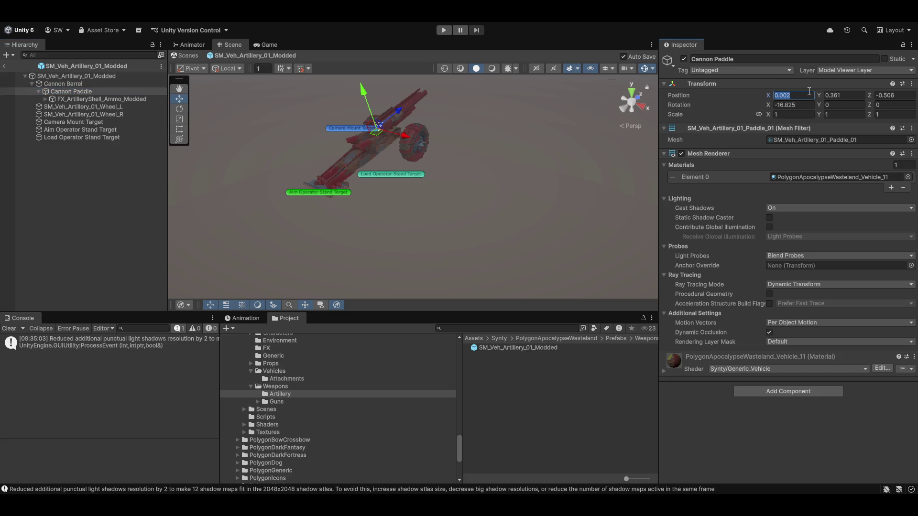
{"action": "type", "text": "0"}
Inspect the Camera Mount, Aim Operator and Load Operator Stand targets, then leave Prefab Mode
{"action": "mouse_move", "coordinate": [473, 213]}
{"action": "left_mouse_down"}
{"action": "mouse_move", "coordinate": [506, 218]}
{"action": "mouse_move", "coordinate": [485, 185]}
{"action": "mouse_move", "coordinate": [456, 227]}
{"action": "left_mouse_up"}
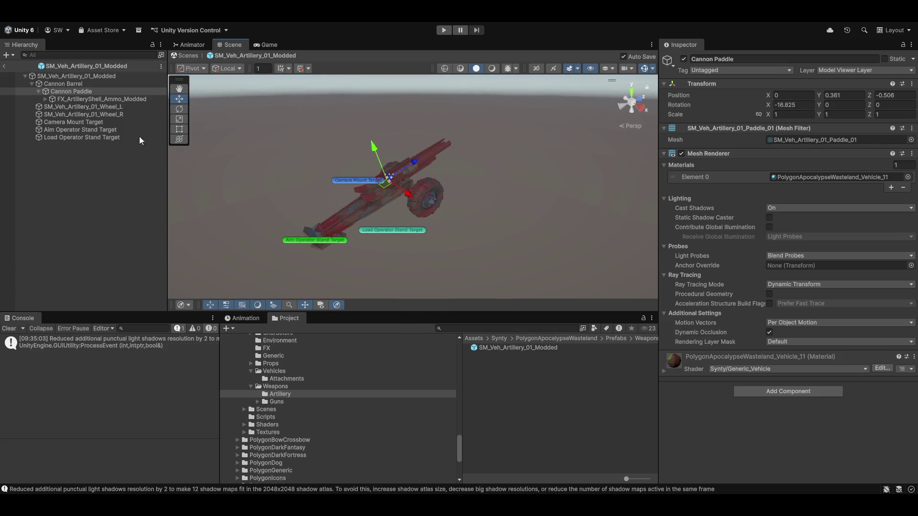
{"action": "left_click", "coordinate": [70, 107]}
{"action": "left_click", "coordinate": [62, 122]}
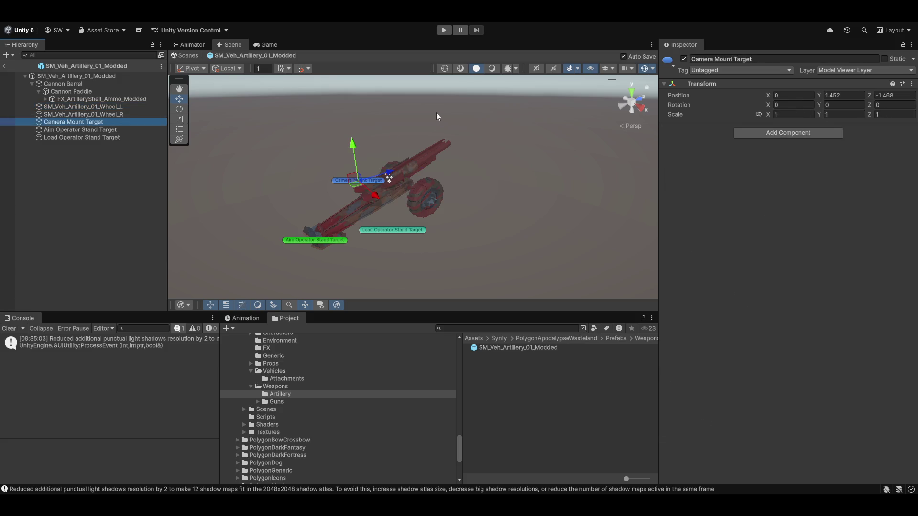
{"action": "mouse_move", "coordinate": [347, 193]}
{"action": "left_mouse_down"}
{"action": "mouse_move", "coordinate": [557, 233]}
{"action": "mouse_move", "coordinate": [487, 248]}
{"action": "mouse_move", "coordinate": [423, 229]}
{"action": "mouse_move", "coordinate": [464, 237]}
{"action": "mouse_move", "coordinate": [440, 235]}
{"action": "left_mouse_up"}
{"action": "left_click", "coordinate": [81, 138]}
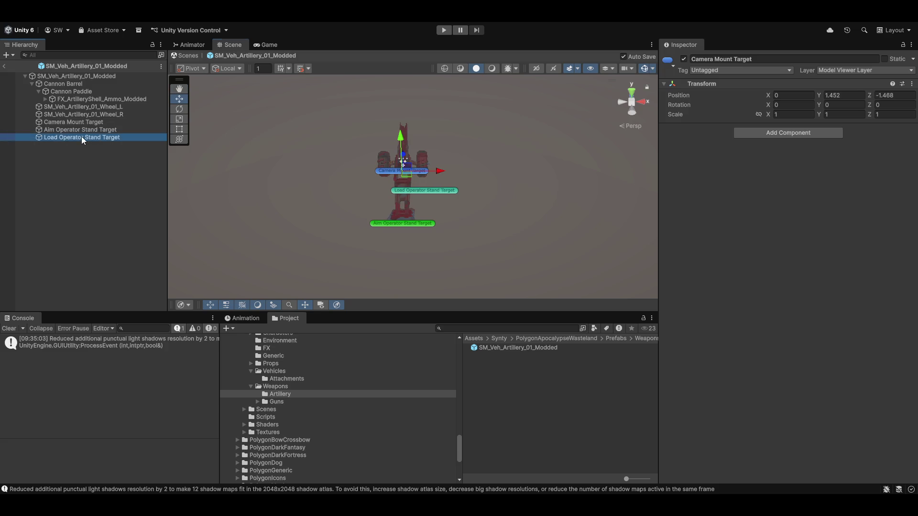
{"action": "left_click", "coordinate": [82, 130]}
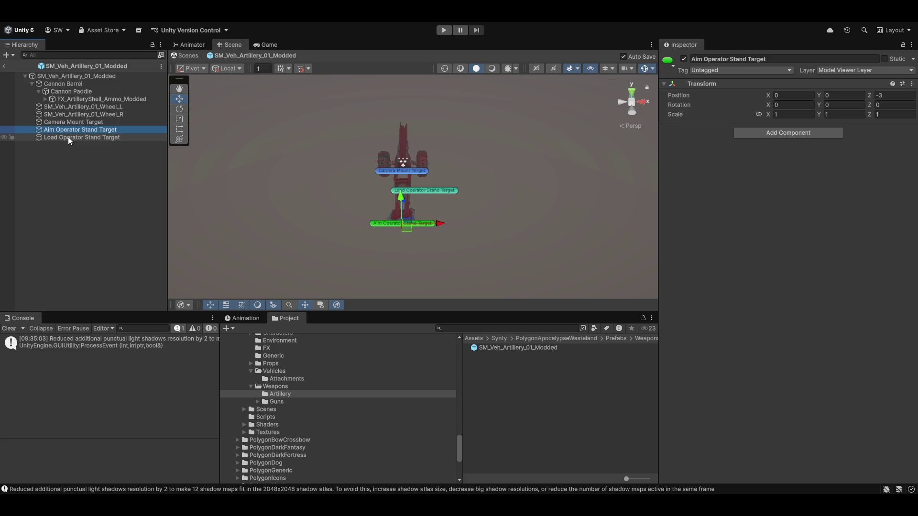
{"action": "left_click", "coordinate": [68, 137]}
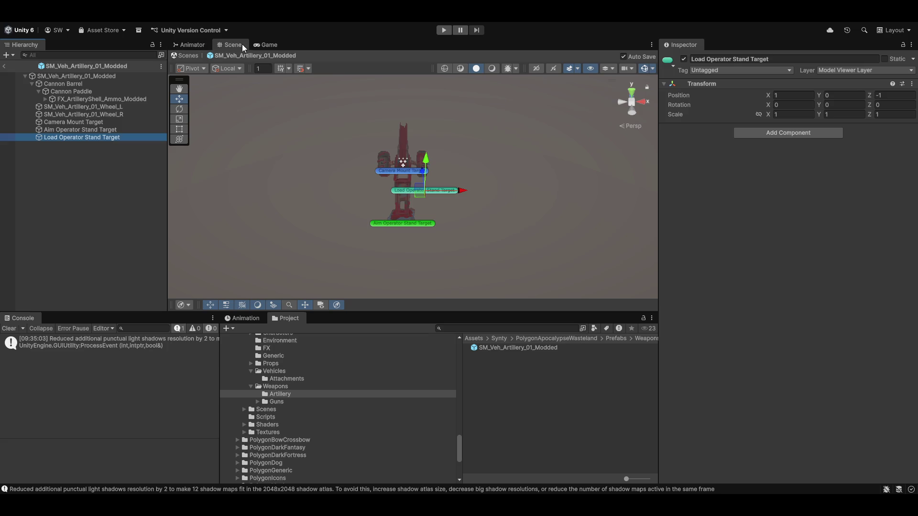
{"action": "left_click", "coordinate": [4, 66]}
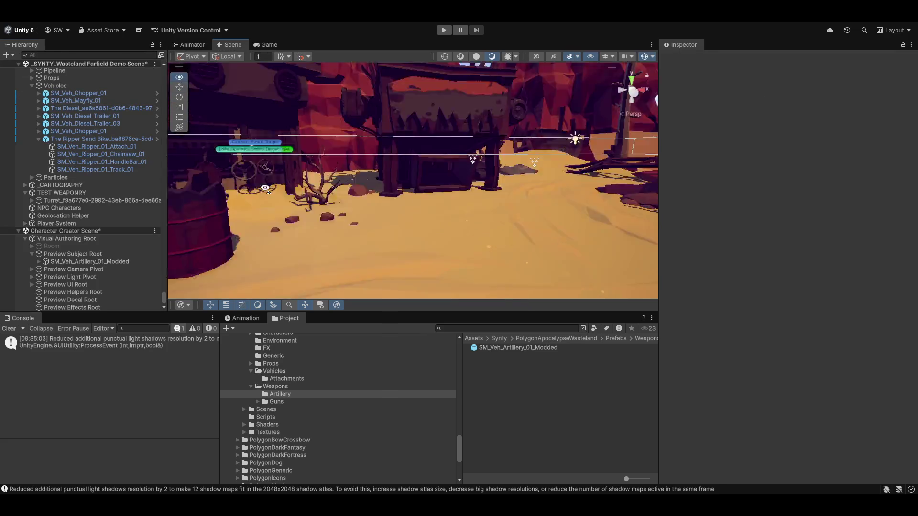
Select the scene artillery instance and Apply All its prefab overrides
{"action": "mouse_move", "coordinate": [265, 188]}
{"action": "left_mouse_down"}
{"action": "mouse_move", "coordinate": [196, 157]}
{"action": "mouse_move", "coordinate": [123, 161]}
{"action": "mouse_move", "coordinate": [162, 183]}
{"action": "mouse_move", "coordinate": [161, 205]}
{"action": "mouse_move", "coordinate": [180, 210]}
{"action": "mouse_move", "coordinate": [108, 245]}
{"action": "mouse_move", "coordinate": [816, 248]}
{"action": "mouse_move", "coordinate": [604, 271]}
{"action": "mouse_move", "coordinate": [624, 282]}
{"action": "mouse_move", "coordinate": [308, 197]}
{"action": "left_mouse_up"}
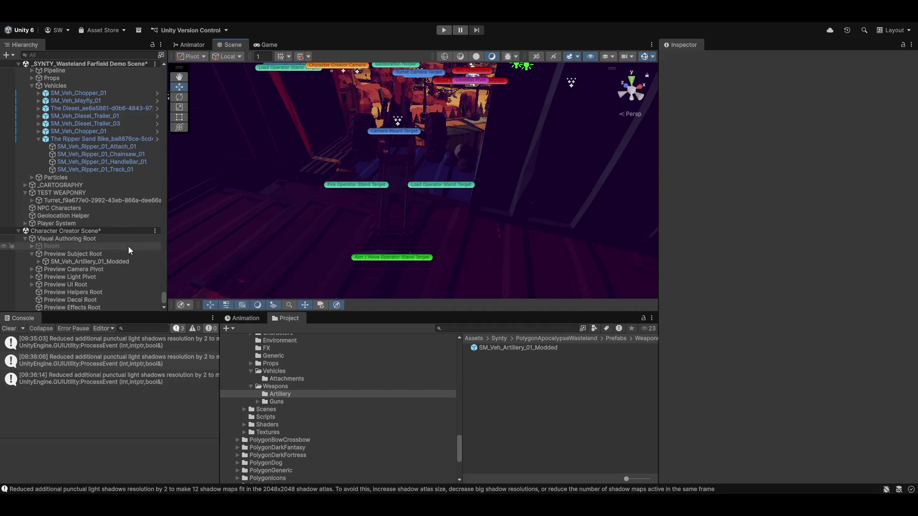
{"action": "left_click", "coordinate": [390, 167]}
{"action": "scroll", "coordinate": [114, 112], "scroll_direction": "up", "scroll_amount": 3}
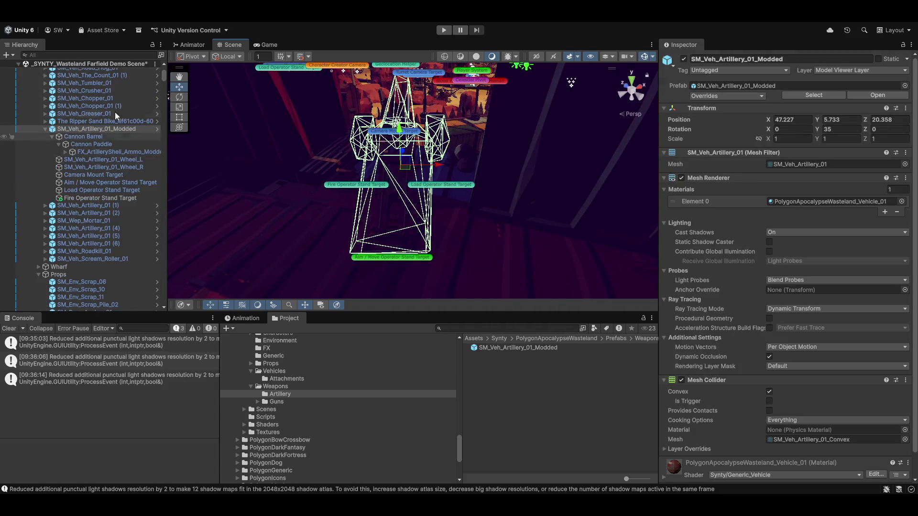
{"action": "left_click", "coordinate": [78, 121]}
{"action": "left_click", "coordinate": [77, 128]}
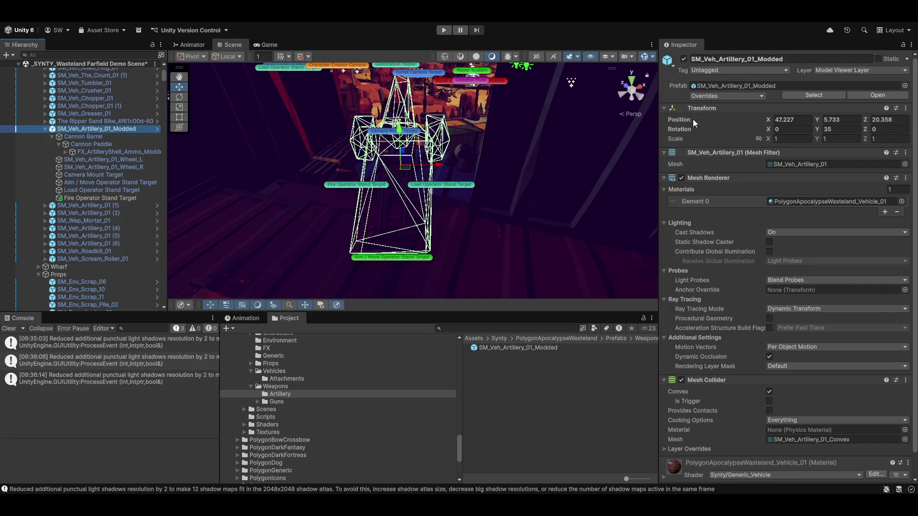
{"action": "left_click", "coordinate": [718, 94]}
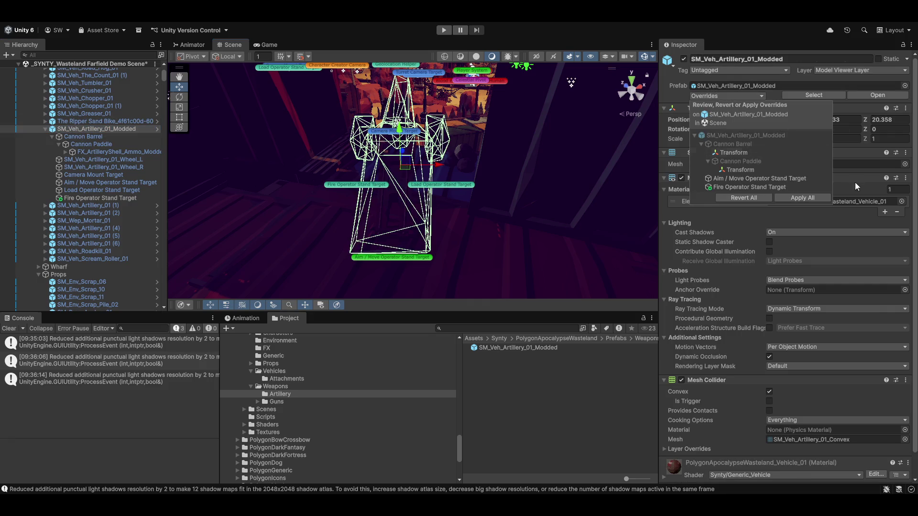
{"action": "left_click", "coordinate": [801, 196]}
Drag the artillery instance onto its prefab asset in the Project window
{"action": "scroll", "coordinate": [421, 205], "scroll_direction": "up", "scroll_amount": 1}
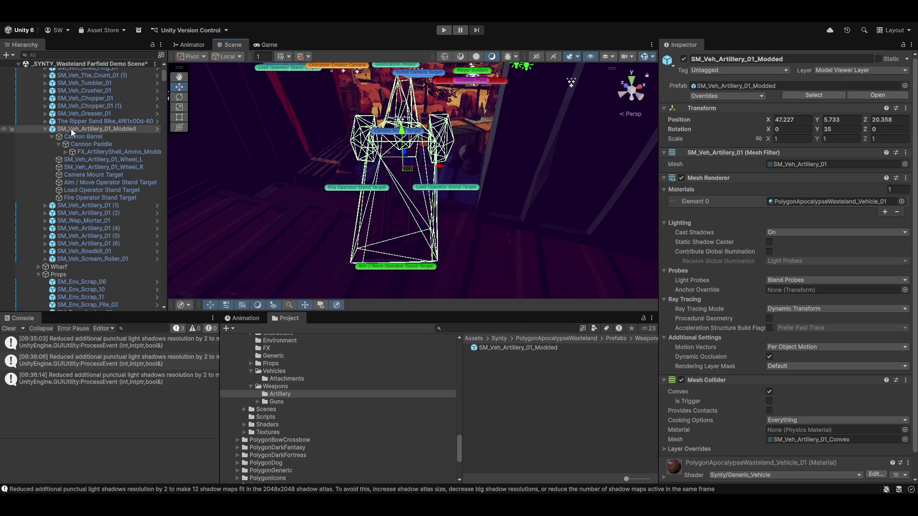
{"action": "left_click_drag", "start_coordinate": [71, 128], "coordinate": [511, 349]}
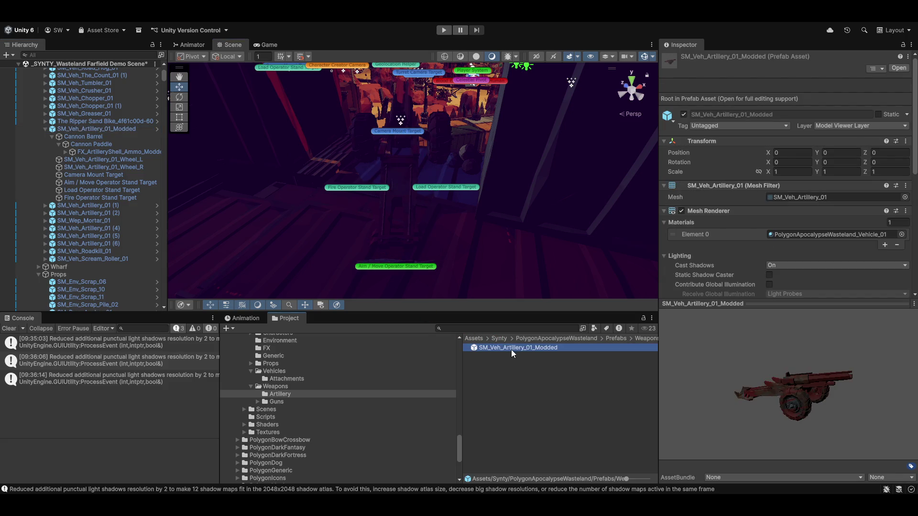
{"action": "left_click", "coordinate": [515, 380]}
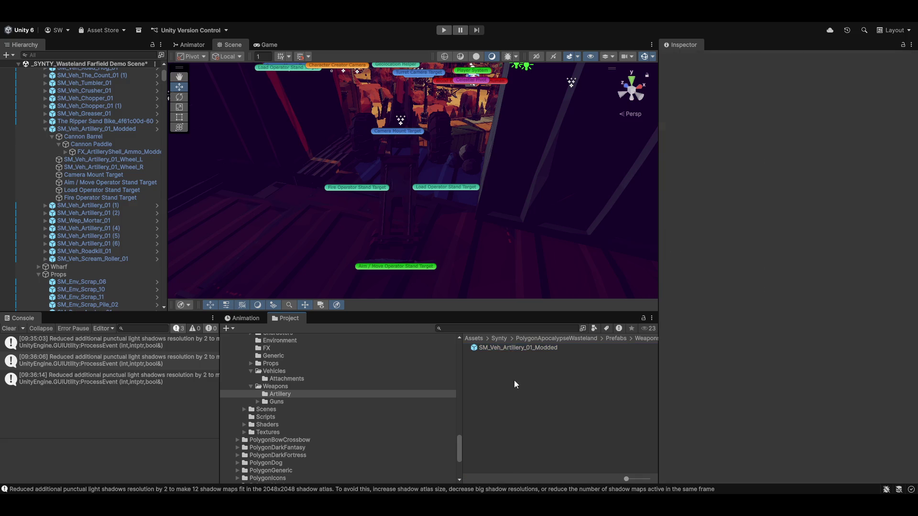
Reselect the artillery prefab asset and collapse the Props and Utetopia_Assets Hierarchy groups
{"action": "left_click", "coordinate": [492, 347]}
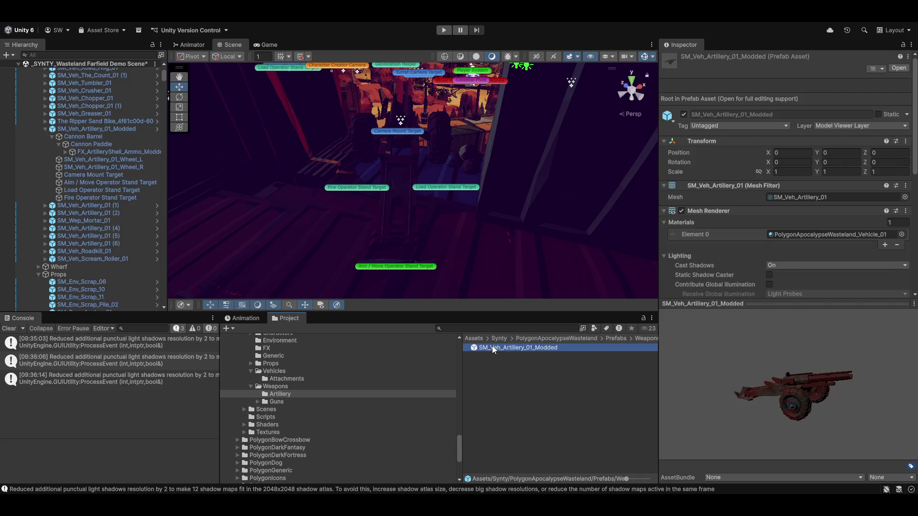
{"action": "scroll", "coordinate": [394, 188], "scroll_direction": "up", "scroll_amount": 2}
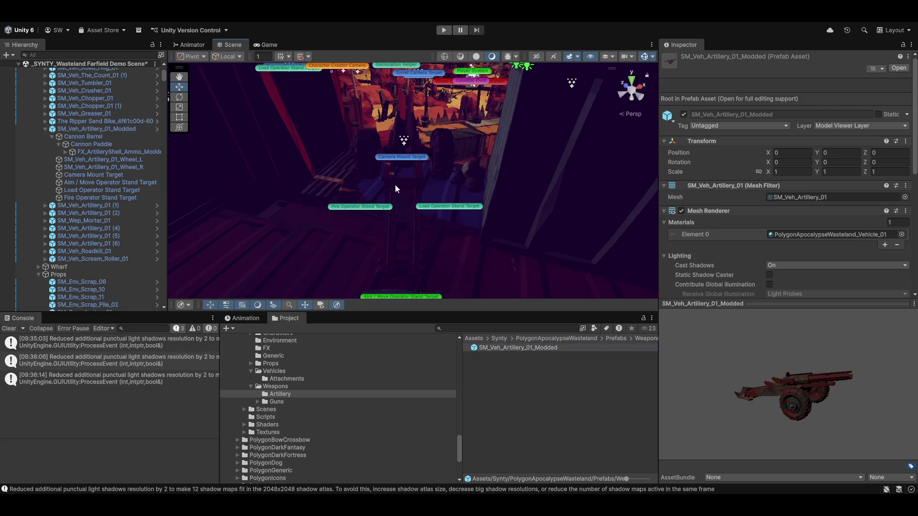
{"action": "left_click_drag", "start_coordinate": [395, 184], "coordinate": [403, 132]}
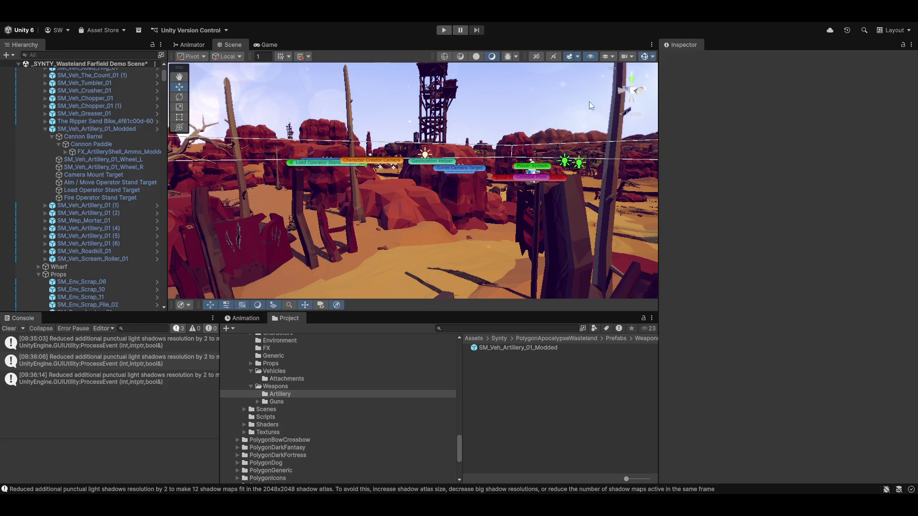
{"action": "scroll", "coordinate": [76, 237], "scroll_direction": "down", "scroll_amount": 10}
{"action": "scroll", "coordinate": [73, 236], "scroll_direction": "up", "scroll_amount": 9}
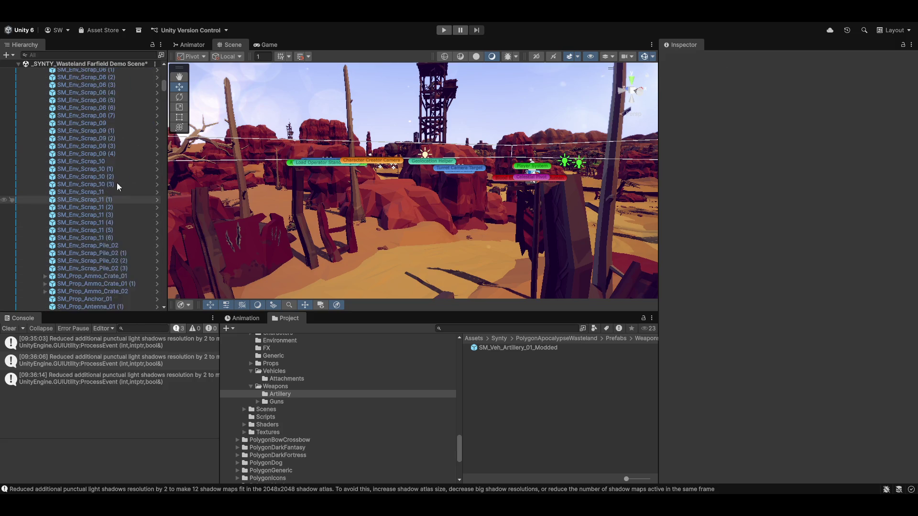
{"action": "scroll", "coordinate": [76, 191], "scroll_direction": "up", "scroll_amount": 10}
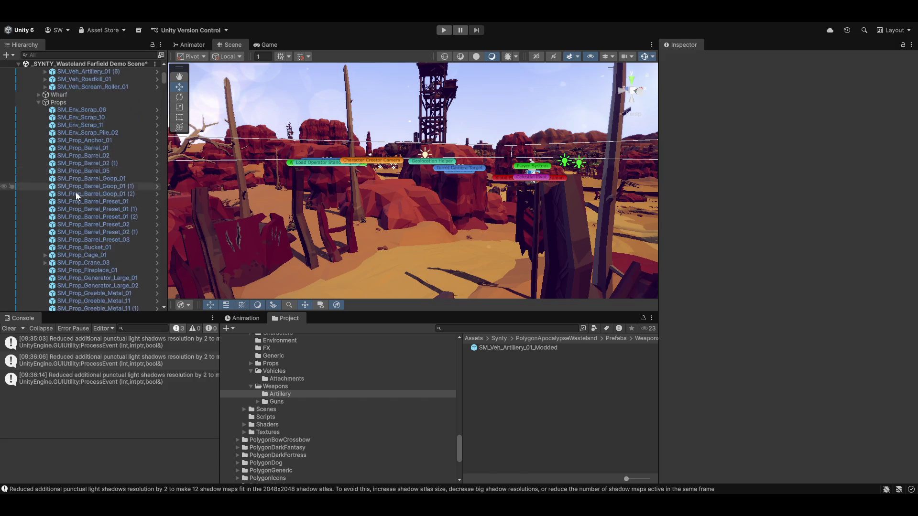
{"action": "left_click", "coordinate": [38, 217]}
{"action": "scroll", "coordinate": [34, 73], "scroll_direction": "up", "scroll_amount": 10}
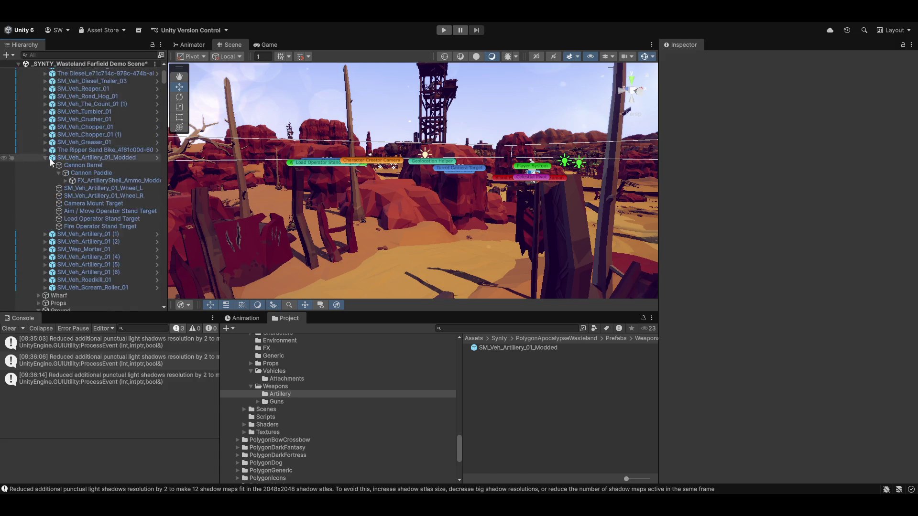
{"action": "left_click", "coordinate": [32, 133]}
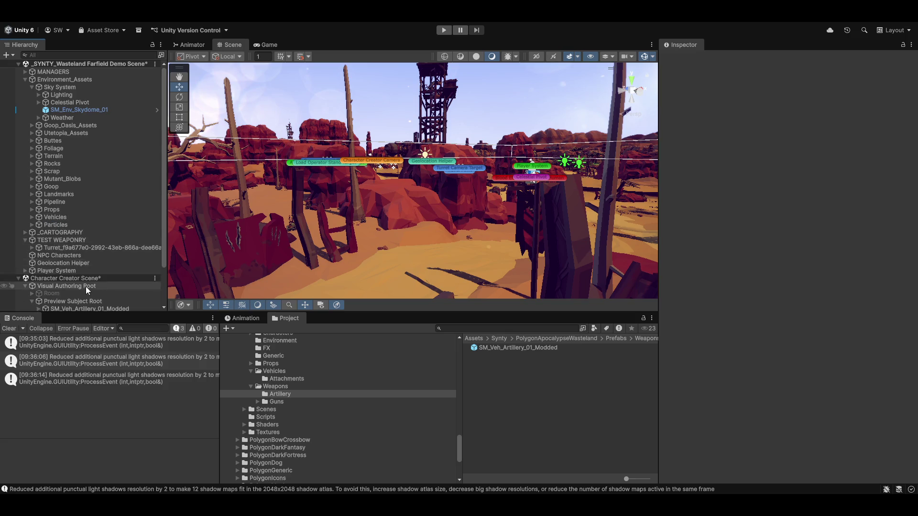
{"action": "scroll", "coordinate": [85, 286], "scroll_direction": "down", "scroll_amount": 2}
Frame and orbit the artillery instance, then inspect Visual Authoring Root's transform
{"action": "left_click", "coordinate": [57, 262]}
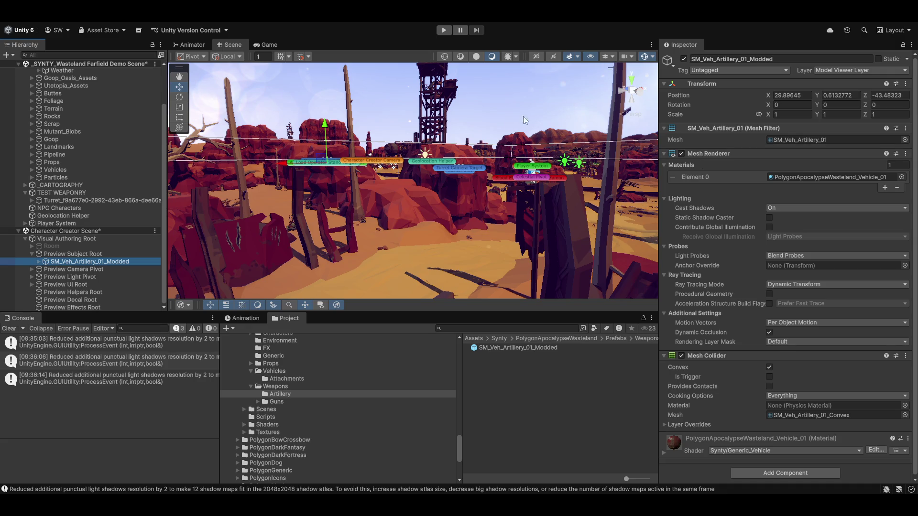
{"action": "key", "text": "f"}
{"action": "mouse_move", "coordinate": [549, 158]}
{"action": "left_mouse_down", "text": "alt"}
{"action": "mouse_move", "coordinate": [580, 222]}
{"action": "mouse_move", "coordinate": [676, 254]}
{"action": "mouse_move", "coordinate": [496, 161]}
{"action": "mouse_move", "coordinate": [517, 201]}
{"action": "mouse_move", "coordinate": [108, 185]}
{"action": "mouse_move", "coordinate": [40, 192]}
{"action": "mouse_move", "coordinate": [105, 174]}
{"action": "mouse_move", "coordinate": [121, 195]}
{"action": "mouse_move", "coordinate": [87, 230]}
{"action": "left_mouse_up", "text": "alt"}
{"action": "left_click", "coordinate": [80, 238]}
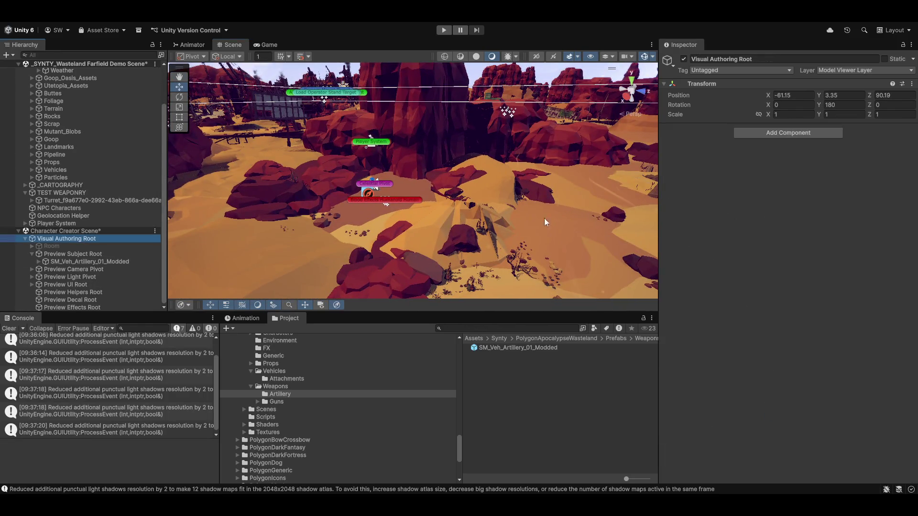
Orbit, zoom and tilt to a low canyon view, then clear the Console's shadow-resolution warnings
{"action": "mouse_move", "coordinate": [546, 222]}
{"action": "left_mouse_down"}
{"action": "mouse_move", "coordinate": [416, 200]}
{"action": "mouse_move", "coordinate": [442, 219]}
{"action": "mouse_move", "coordinate": [387, 240]}
{"action": "mouse_move", "coordinate": [401, 211]}
{"action": "mouse_move", "coordinate": [322, 157]}
{"action": "mouse_move", "coordinate": [453, 233]}
{"action": "mouse_move", "coordinate": [416, 169]}
{"action": "mouse_move", "coordinate": [507, 134]}
{"action": "mouse_move", "coordinate": [443, 141]}
{"action": "mouse_move", "coordinate": [499, 157]}
{"action": "mouse_move", "coordinate": [550, 203]}
{"action": "mouse_move", "coordinate": [259, 203]}
{"action": "mouse_move", "coordinate": [254, 127]}
{"action": "mouse_move", "coordinate": [413, 170]}
{"action": "mouse_move", "coordinate": [389, 198]}
{"action": "mouse_move", "coordinate": [361, 194]}
{"action": "mouse_move", "coordinate": [350, 216]}
{"action": "mouse_move", "coordinate": [386, 203]}
{"action": "mouse_move", "coordinate": [370, 235]}
{"action": "left_mouse_up"}
{"action": "scroll", "coordinate": [489, 214], "scroll_direction": "down", "scroll_amount": 6}
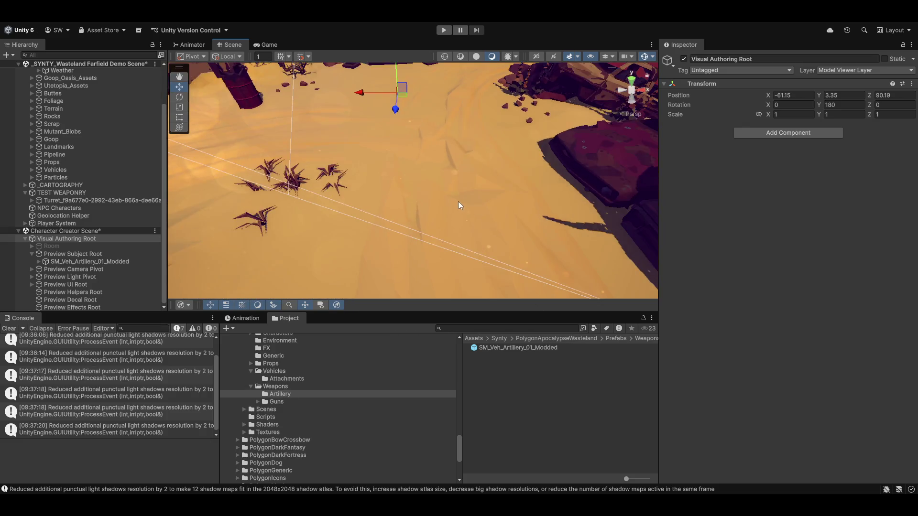
{"action": "scroll", "coordinate": [420, 219], "scroll_direction": "down", "scroll_amount": 5}
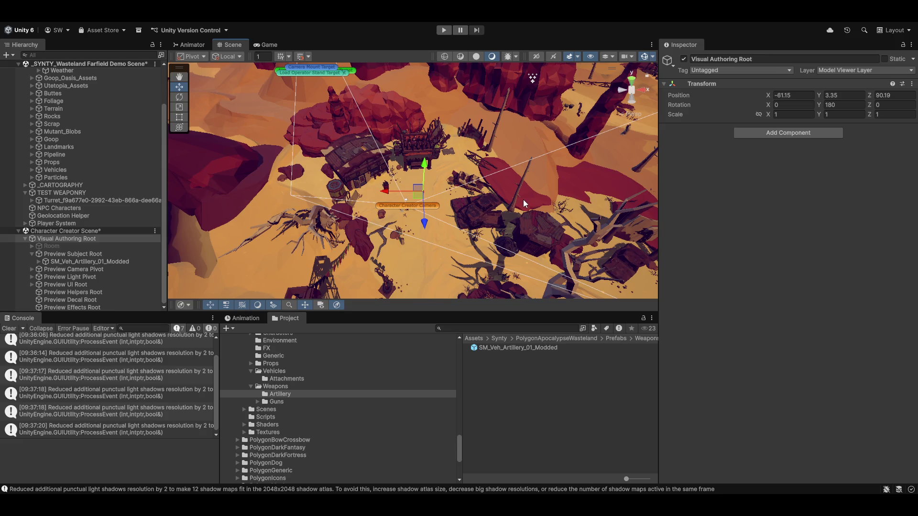
{"action": "left_click_drag", "start_coordinate": [486, 218], "coordinate": [459, 157]}
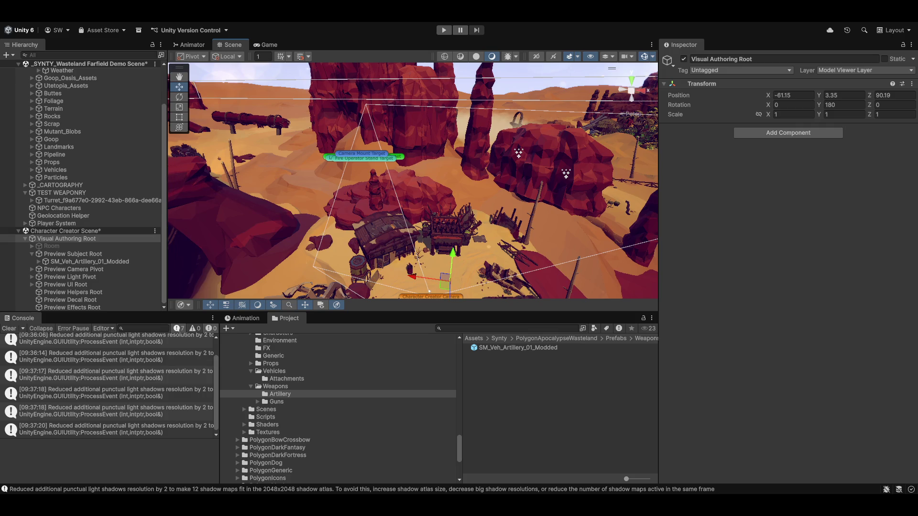
{"action": "left_click", "coordinate": [8, 328]}
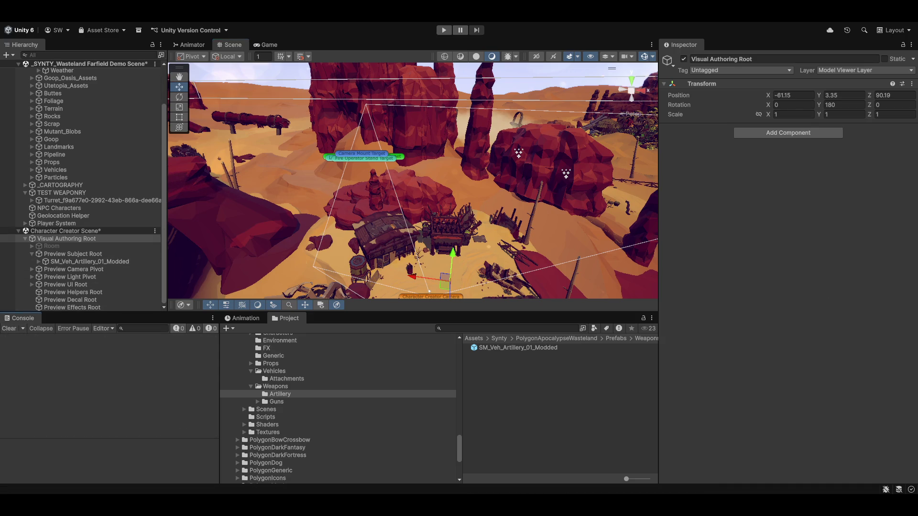
Search the project for 'modelapp' and open ModelAppearanceEditor.cs in Visual Studio
{"action": "left_click", "coordinate": [467, 329]}
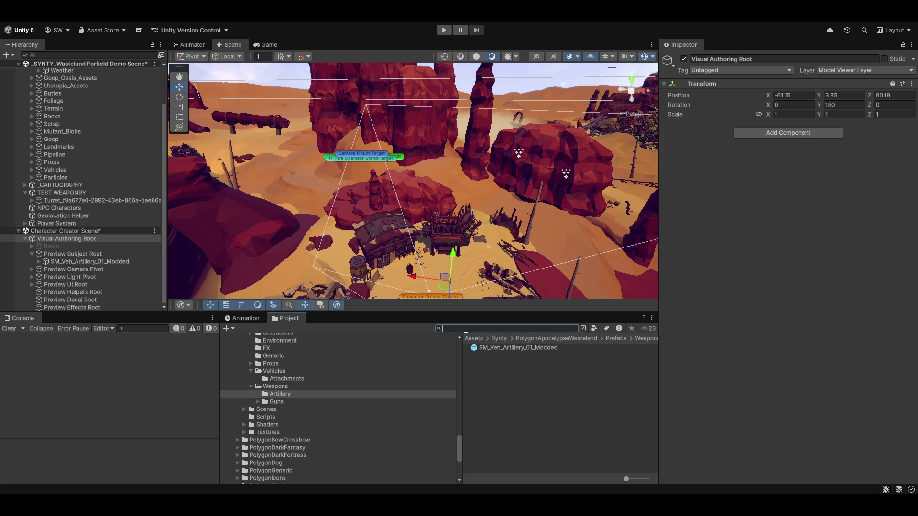
{"action": "type", "text": "modelap"}
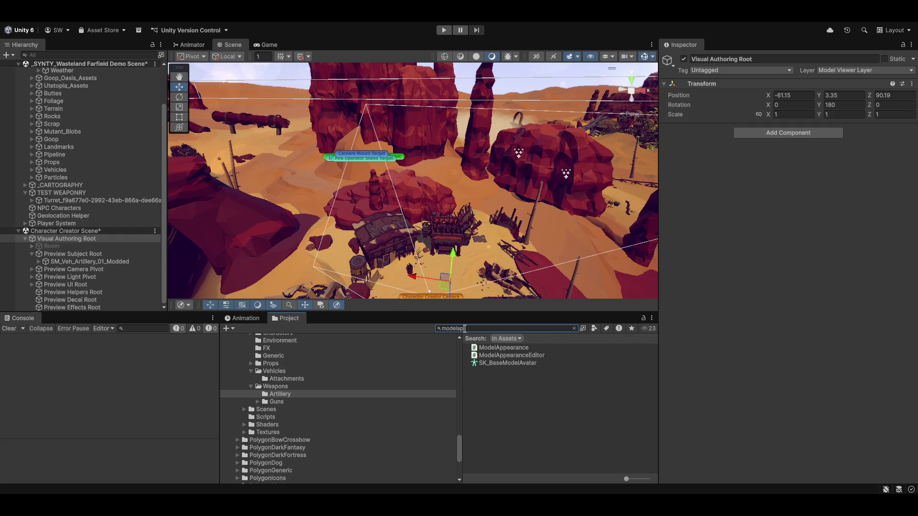
{"action": "type", "text": "p"}
{"action": "double_click", "coordinate": [501, 356]}
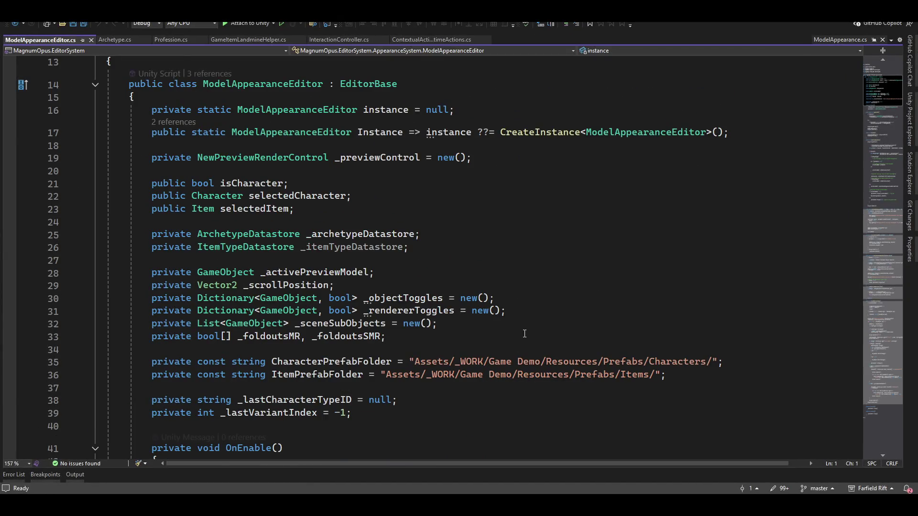
{"action": "scroll", "coordinate": [524, 342], "scroll_direction": "down", "scroll_amount": 3}
{"action": "scroll", "coordinate": [524, 342], "scroll_direction": "down", "scroll_amount": 20}
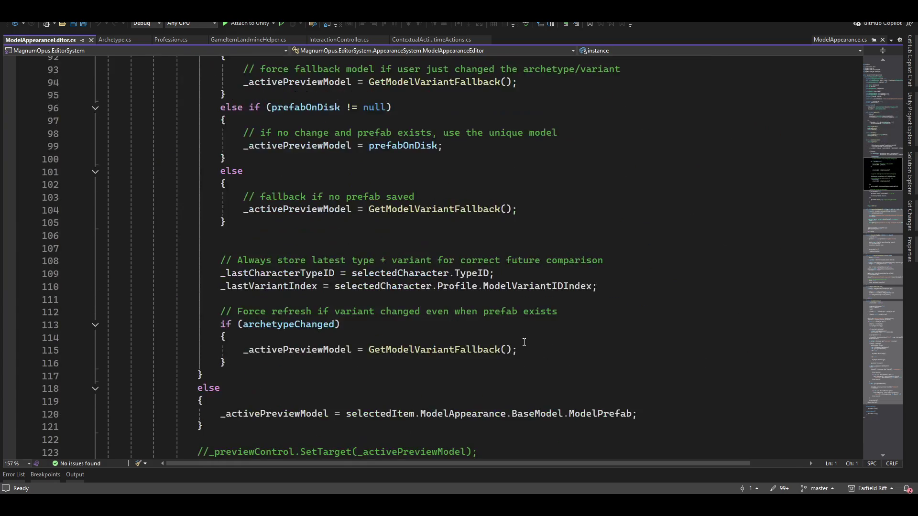
{"action": "scroll", "coordinate": [524, 342], "scroll_direction": "down", "scroll_amount": 5}
{"action": "scroll", "coordinate": [534, 320], "scroll_direction": "down", "scroll_amount": 5}
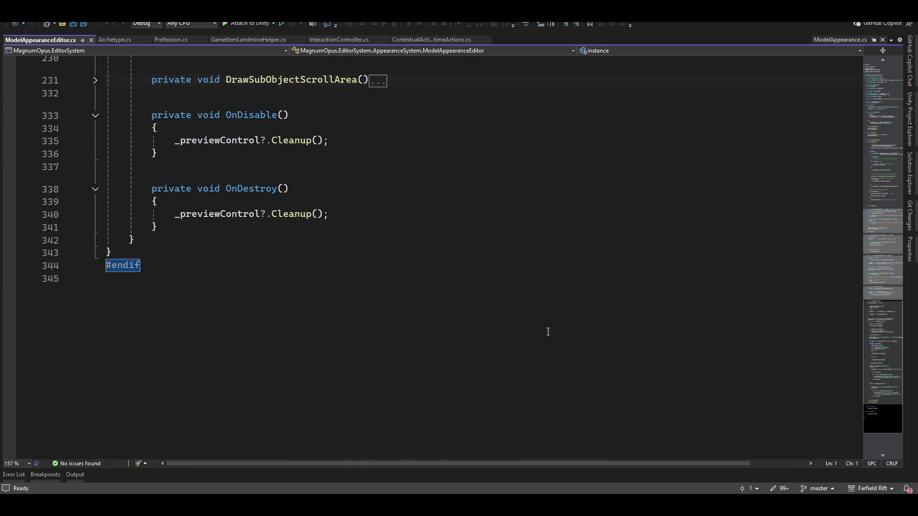
{"action": "scroll", "coordinate": [546, 332], "scroll_direction": "up", "scroll_amount": 18}
{"action": "scroll", "coordinate": [506, 355], "scroll_direction": "up", "scroll_amount": 11}
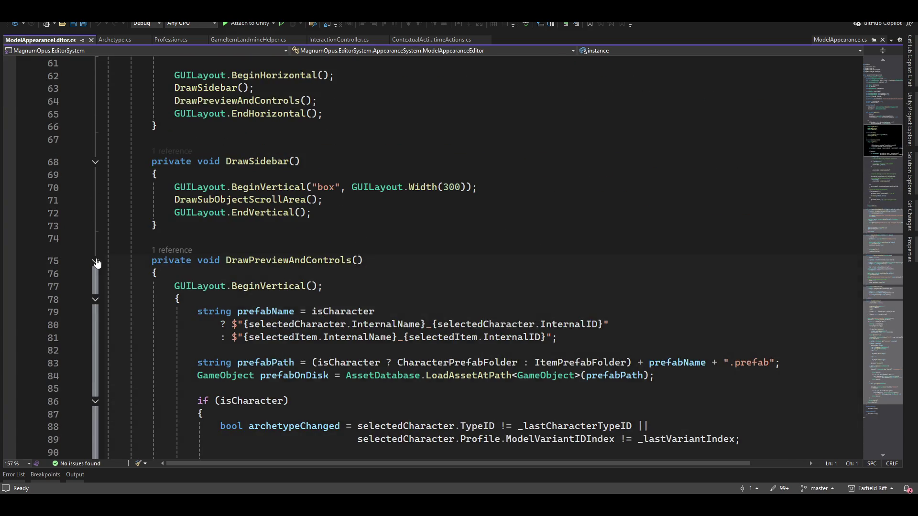
{"action": "left_click", "coordinate": [95, 261]}
{"action": "left_click", "coordinate": [96, 260]}
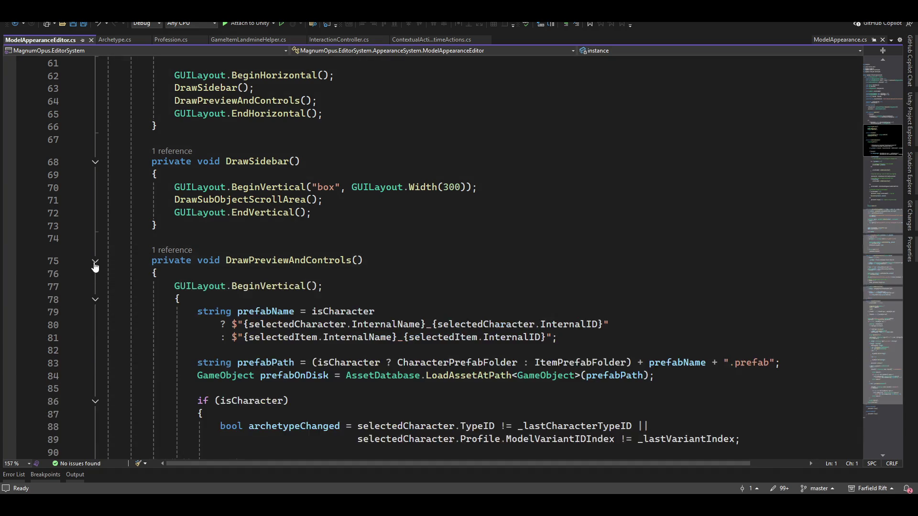
{"action": "scroll", "coordinate": [268, 292], "scroll_direction": "down", "scroll_amount": 3}
{"action": "scroll", "coordinate": [424, 298], "scroll_direction": "down", "scroll_amount": 12}
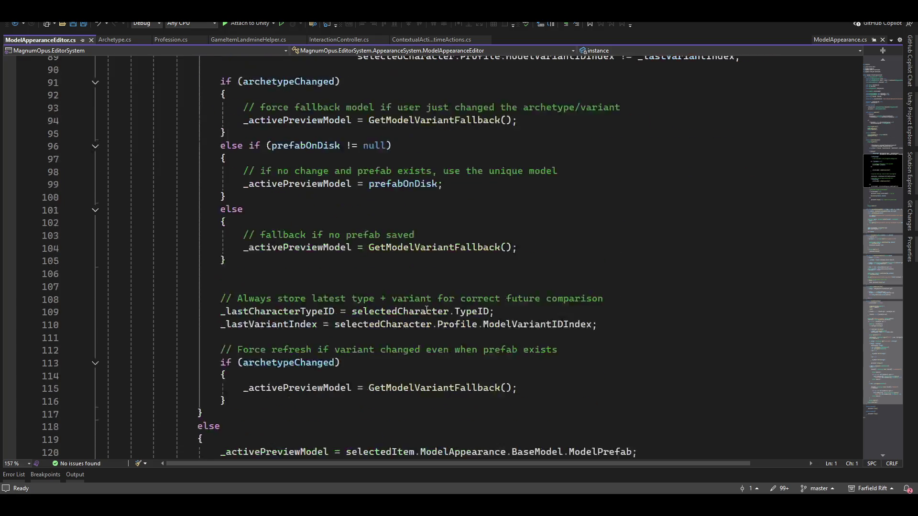
{"action": "scroll", "coordinate": [437, 301], "scroll_direction": "down", "scroll_amount": 2}
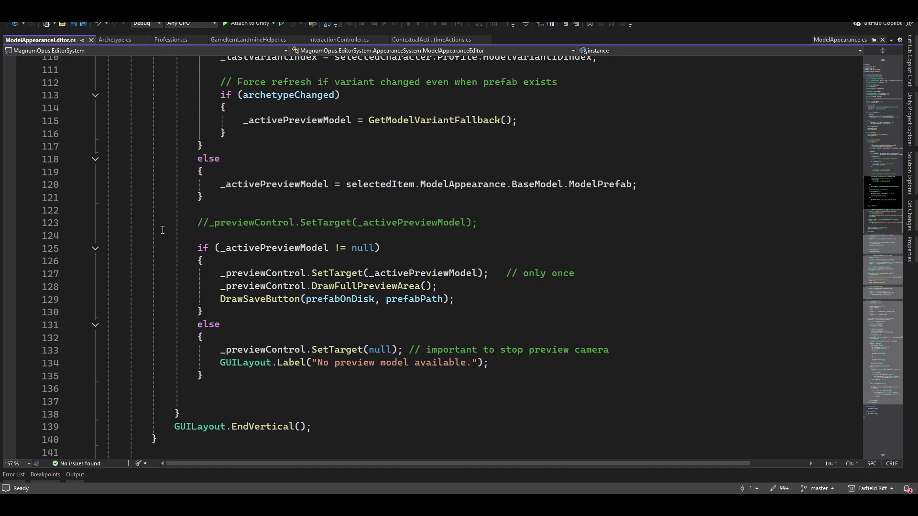
{"action": "scroll", "coordinate": [412, 260], "scroll_direction": "down", "scroll_amount": 7}
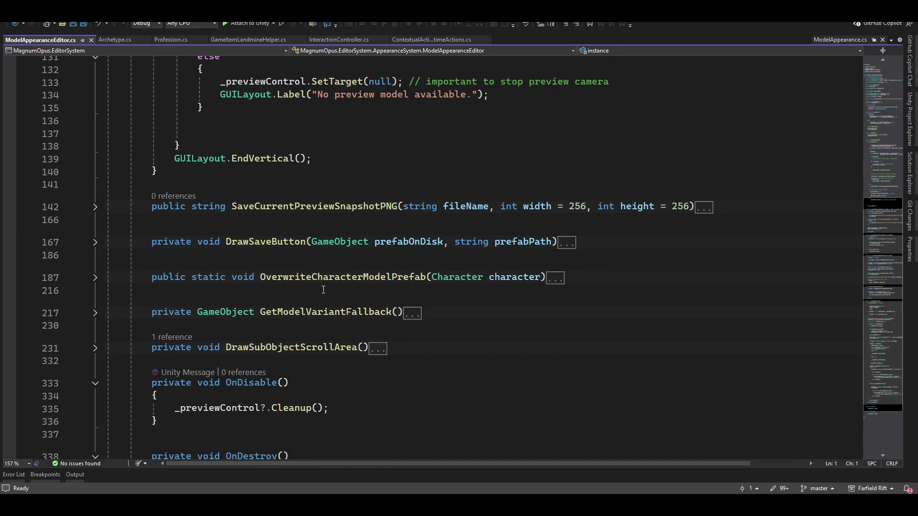
{"action": "left_click", "coordinate": [95, 208]}
{"action": "left_click", "coordinate": [95, 208]}
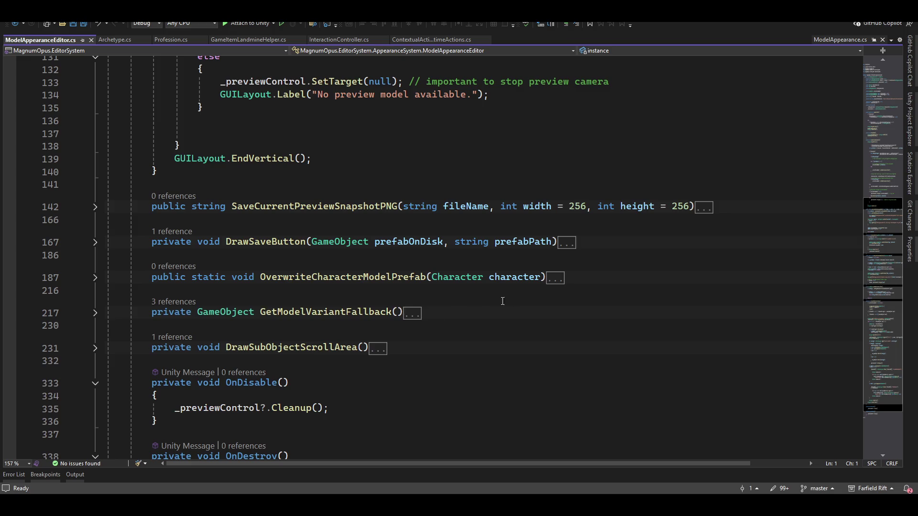
{"action": "scroll", "coordinate": [448, 315], "scroll_direction": "down", "scroll_amount": 3}
{"action": "scroll", "coordinate": [445, 321], "scroll_direction": "up", "scroll_amount": 13}
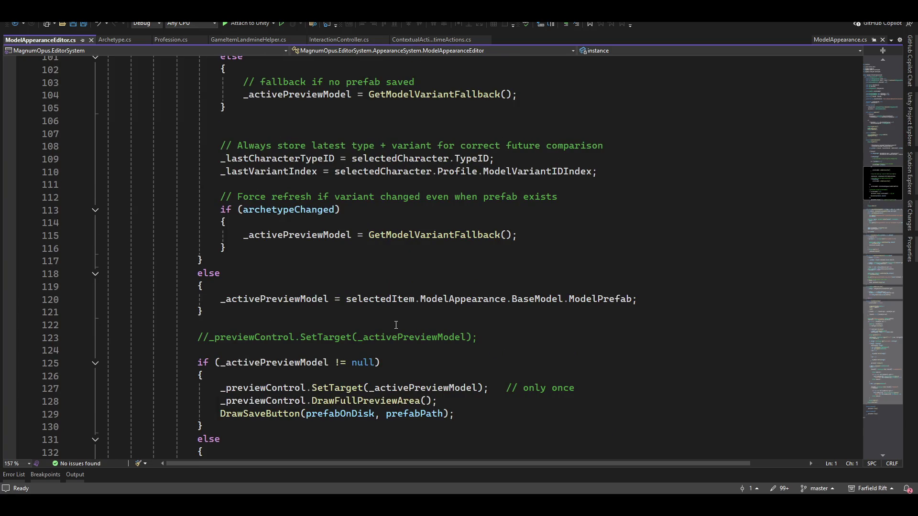
{"action": "scroll", "coordinate": [395, 321], "scroll_direction": "up", "scroll_amount": 17}
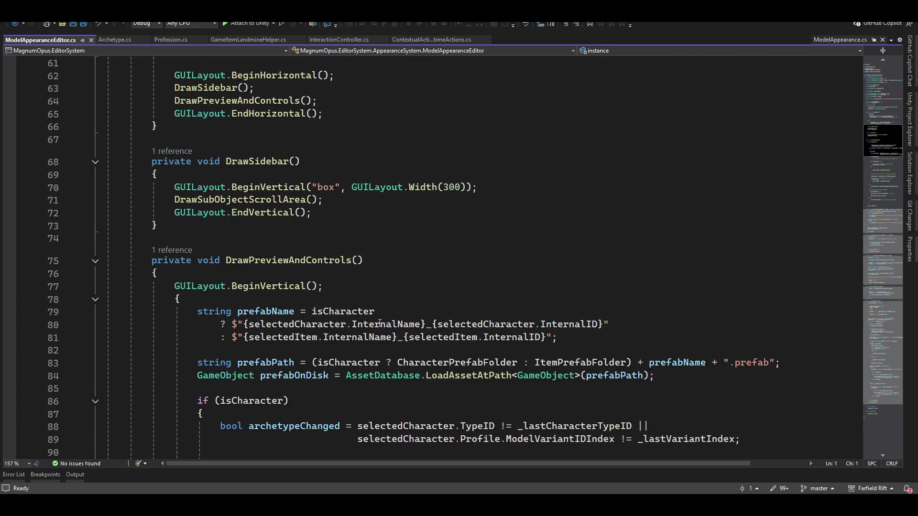
{"action": "scroll", "coordinate": [376, 326], "scroll_direction": "up", "scroll_amount": 4}
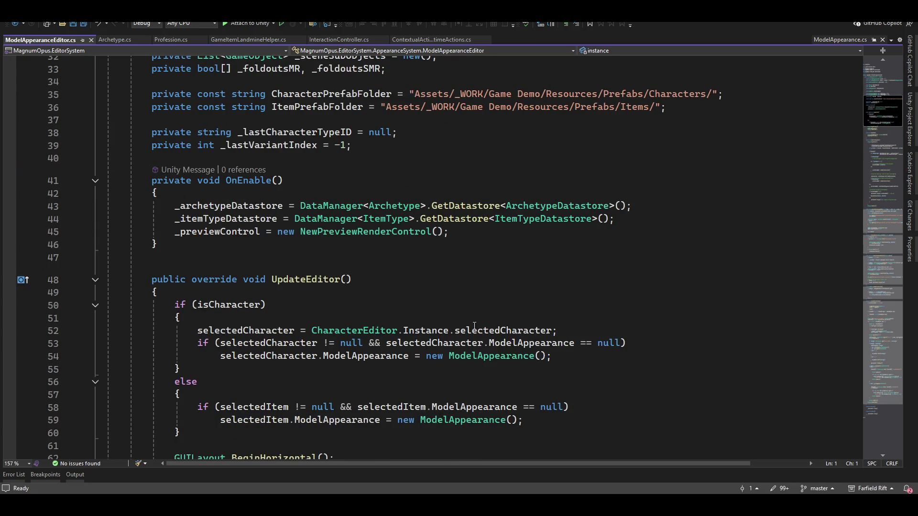
{"action": "scroll", "coordinate": [514, 307], "scroll_direction": "down", "scroll_amount": 1}
{"action": "scroll", "coordinate": [514, 307], "scroll_direction": "up", "scroll_amount": 9}
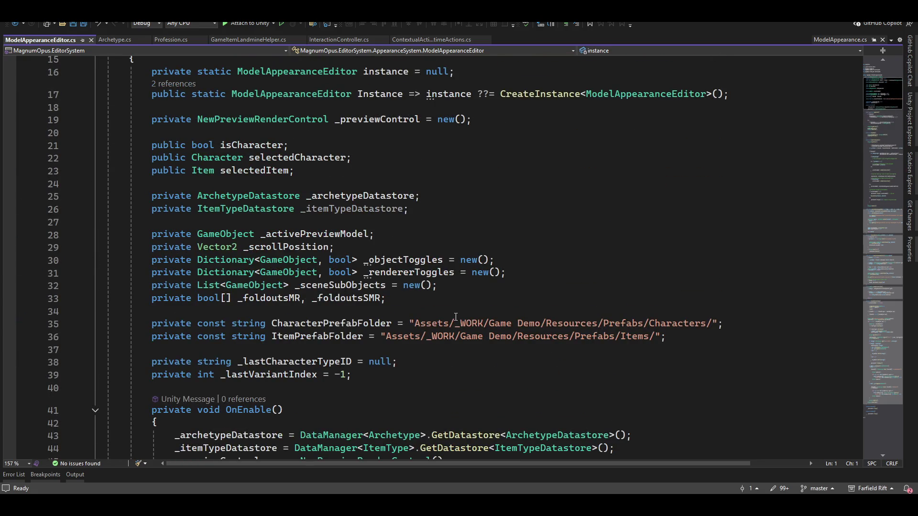
{"action": "left_click", "coordinate": [272, 123]}
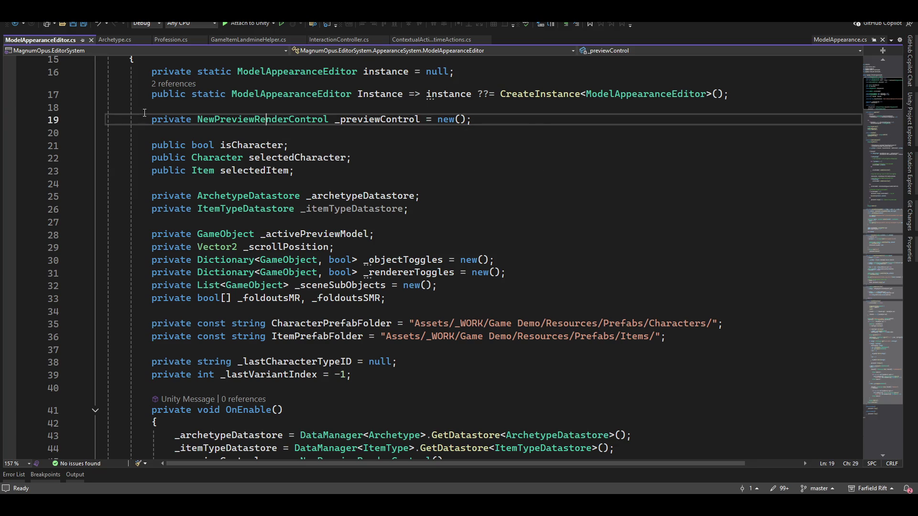
{"action": "scroll", "coordinate": [482, 271], "scroll_direction": "up", "scroll_amount": 3}
{"action": "scroll", "coordinate": [482, 271], "scroll_direction": "down", "scroll_amount": 4}
{"action": "scroll", "coordinate": [482, 271], "scroll_direction": "down", "scroll_amount": 4}
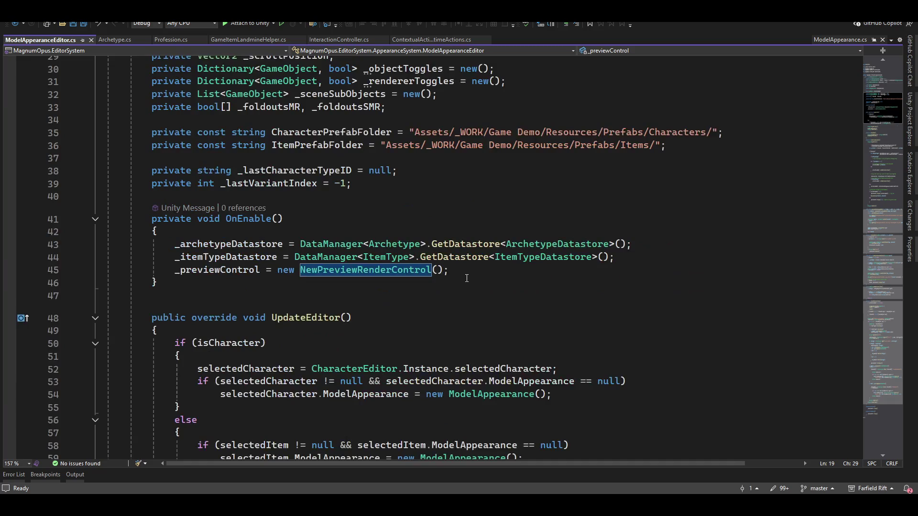
{"action": "scroll", "coordinate": [474, 287], "scroll_direction": "down", "scroll_amount": 9}
{"action": "scroll", "coordinate": [469, 296], "scroll_direction": "up", "scroll_amount": 5}
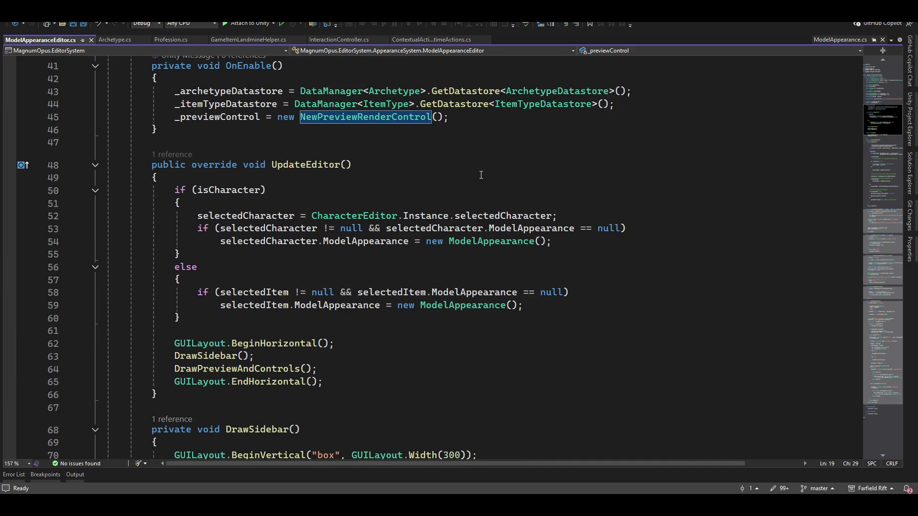
{"action": "scroll", "coordinate": [457, 263], "scroll_direction": "down", "scroll_amount": 4}
{"action": "scroll", "coordinate": [467, 256], "scroll_direction": "down", "scroll_amount": 9}
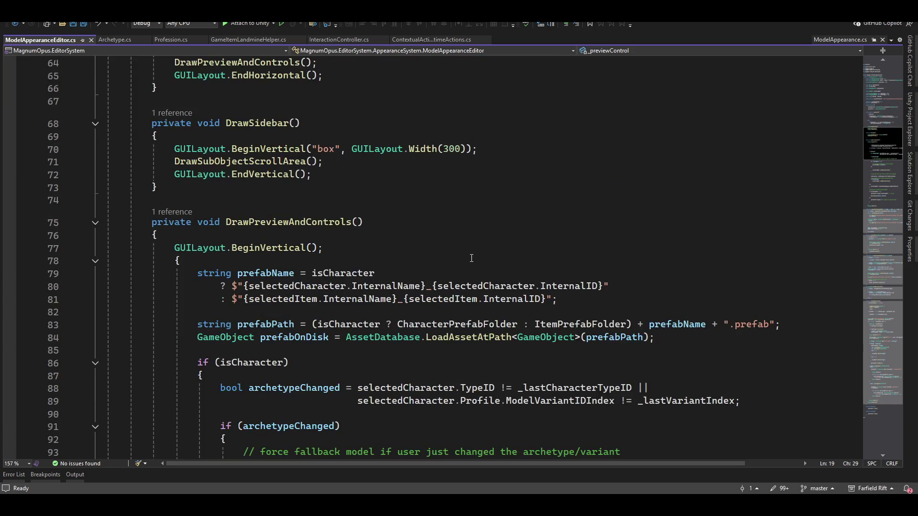
{"action": "scroll", "coordinate": [469, 263], "scroll_direction": "up", "scroll_amount": 10}
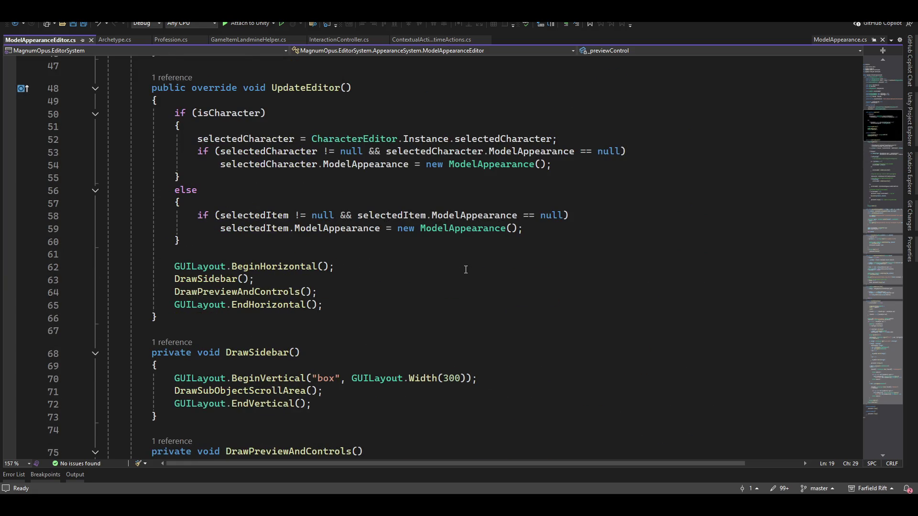
{"action": "scroll", "coordinate": [368, 258], "scroll_direction": "up", "scroll_amount": 15}
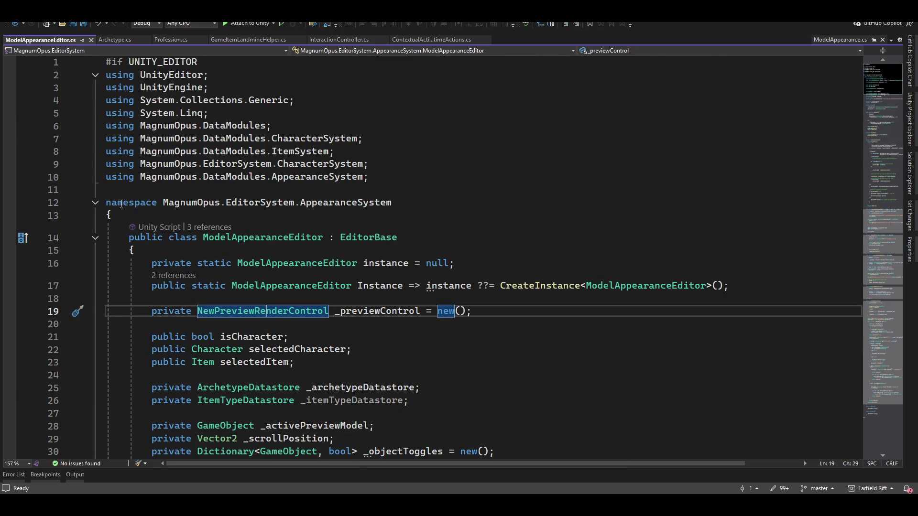
{"action": "left_click", "coordinate": [91, 39]}
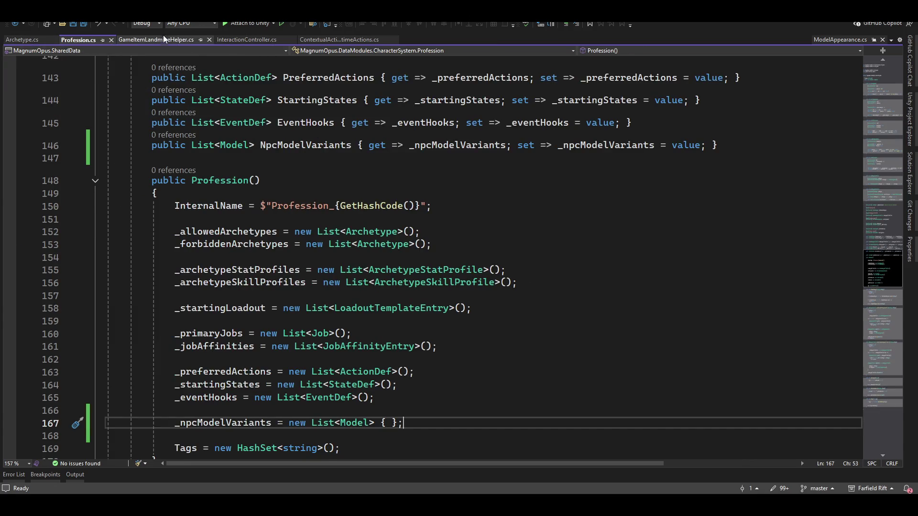
{"action": "left_click", "coordinate": [910, 173]}
{"action": "left_click", "coordinate": [773, 64]}
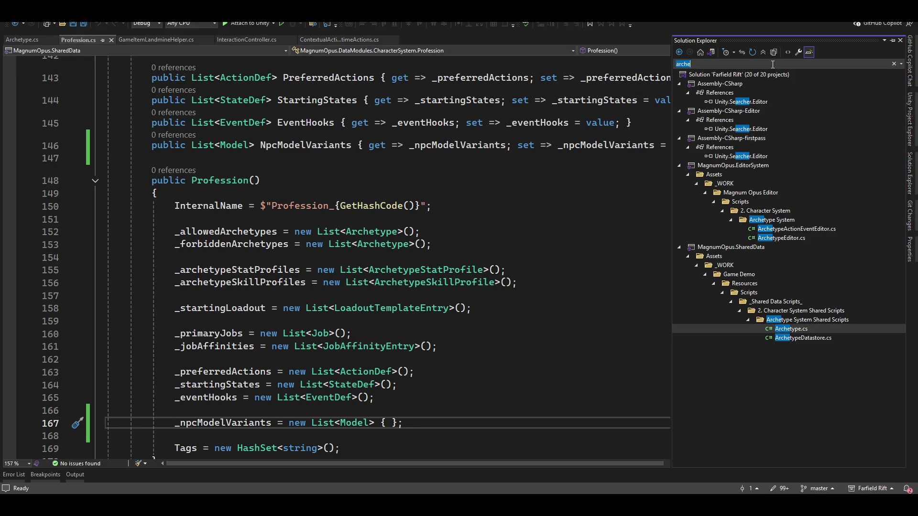
{"action": "type", "text": "charactereditor"}
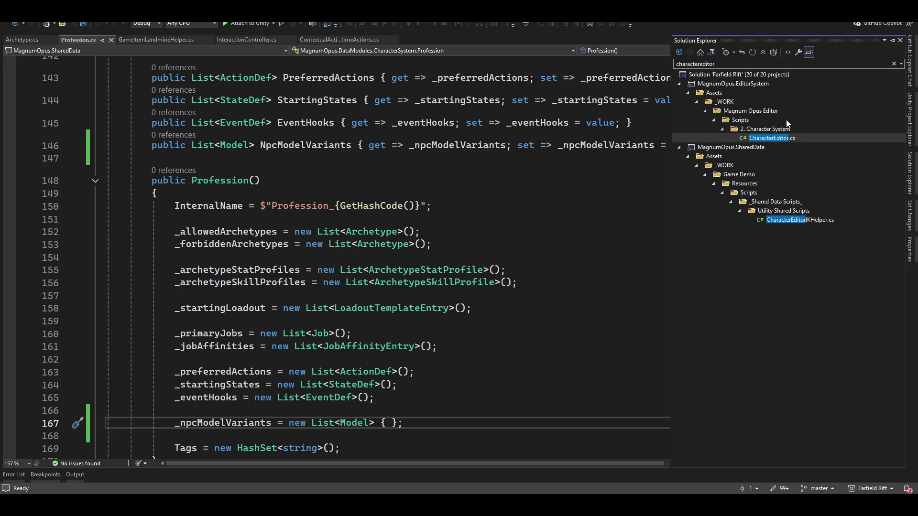
{"action": "double_click", "coordinate": [782, 139]}
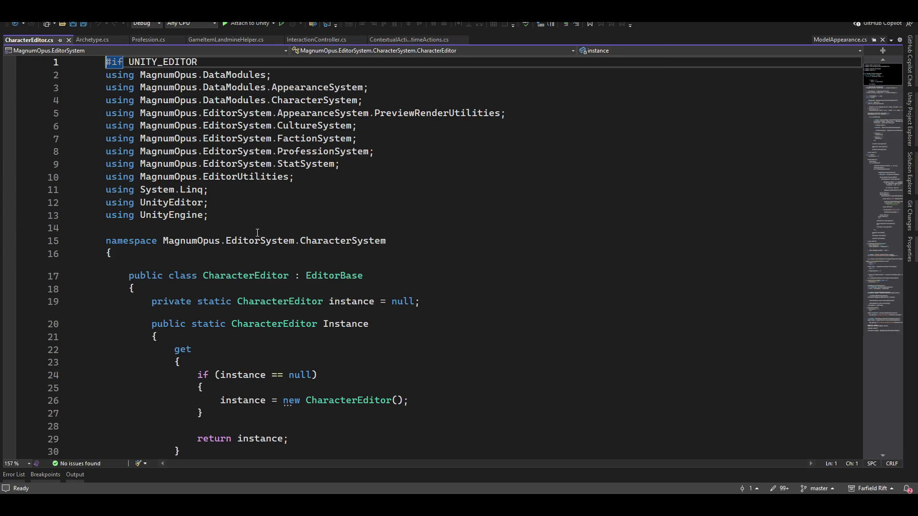
{"action": "scroll", "coordinate": [257, 233], "scroll_direction": "down", "scroll_amount": 4}
{"action": "scroll", "coordinate": [258, 233], "scroll_direction": "down", "scroll_amount": 20}
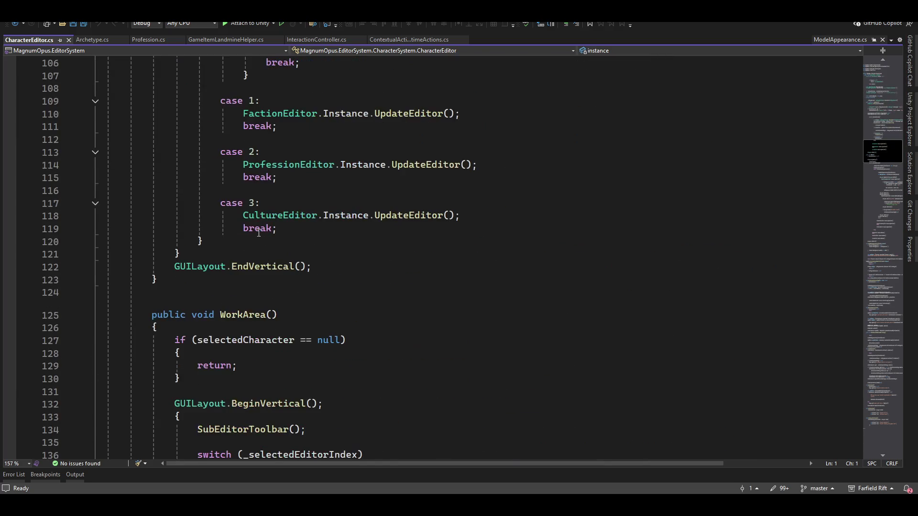
{"action": "scroll", "coordinate": [564, 137], "scroll_direction": "down", "scroll_amount": 11}
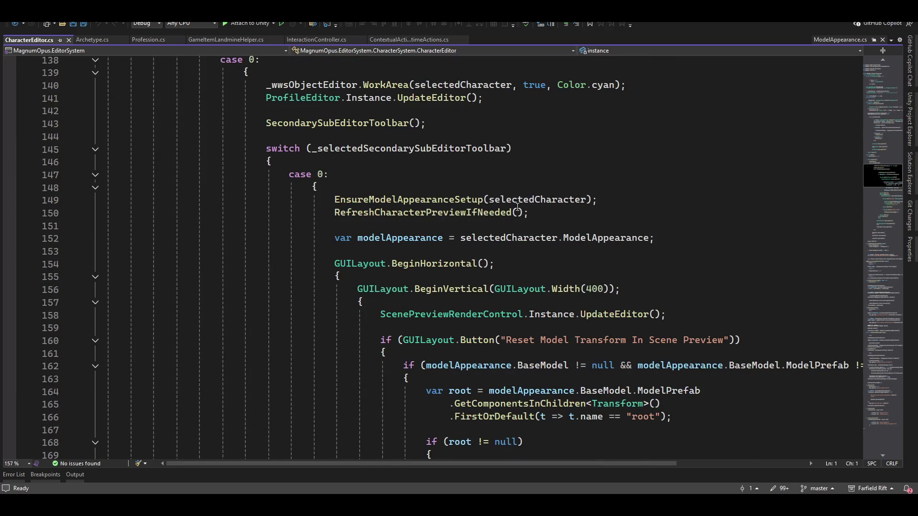
{"action": "scroll", "coordinate": [380, 90], "scroll_direction": "down", "scroll_amount": 4}
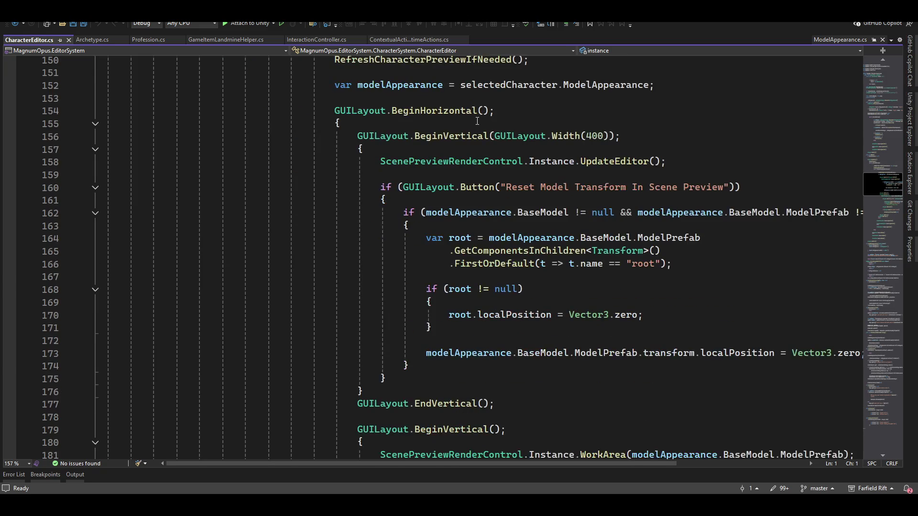
{"action": "scroll", "coordinate": [682, 230], "scroll_direction": "up", "scroll_amount": 2}
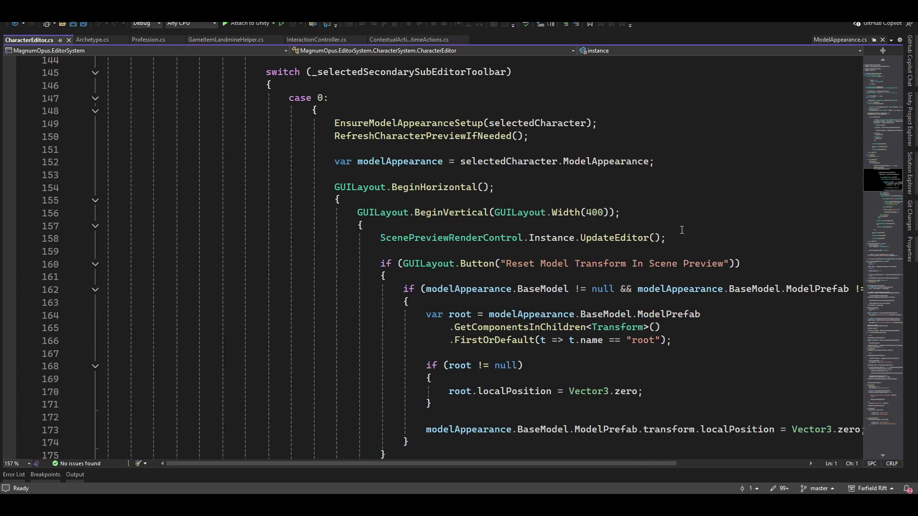
{"action": "left_click", "coordinate": [440, 245]}
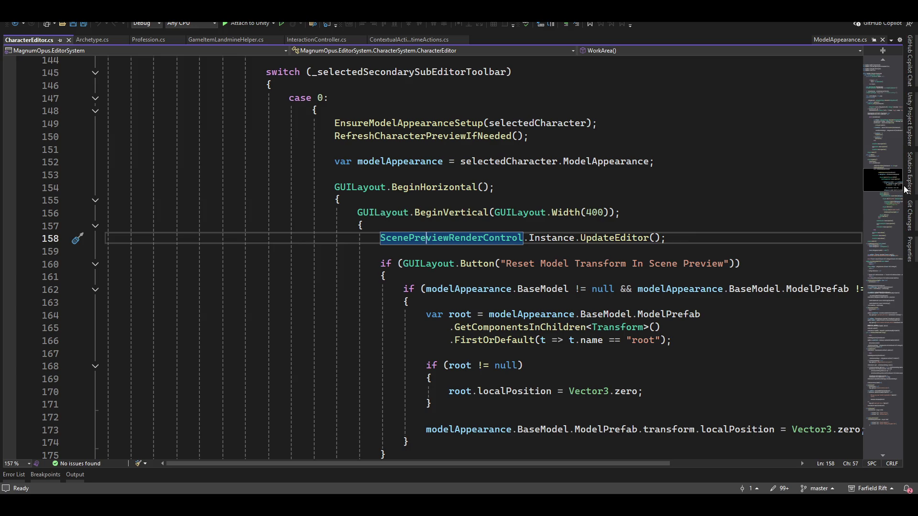
{"action": "left_click", "coordinate": [616, 238], "text": "ctrl"}
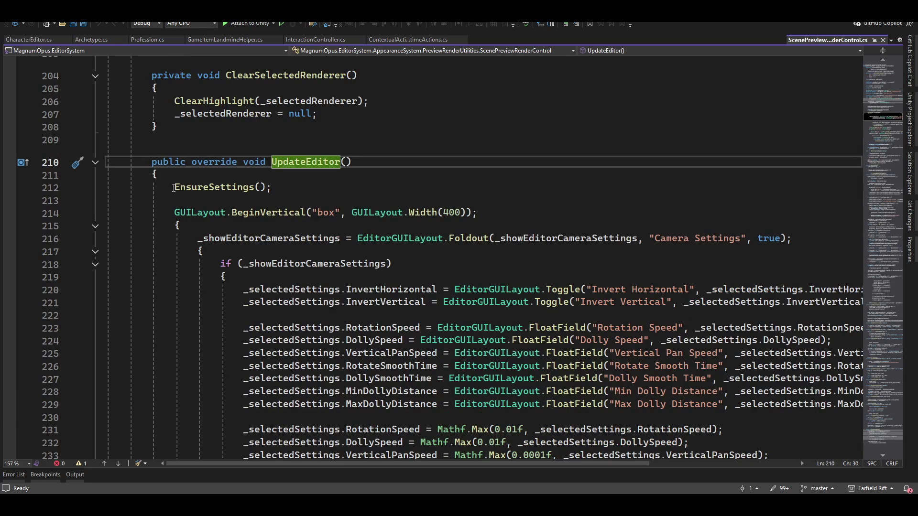
Scroll through the UpdateEditor definition to review how it uses the settings
{"action": "scroll", "coordinate": [612, 297], "scroll_direction": "down", "scroll_amount": 3}
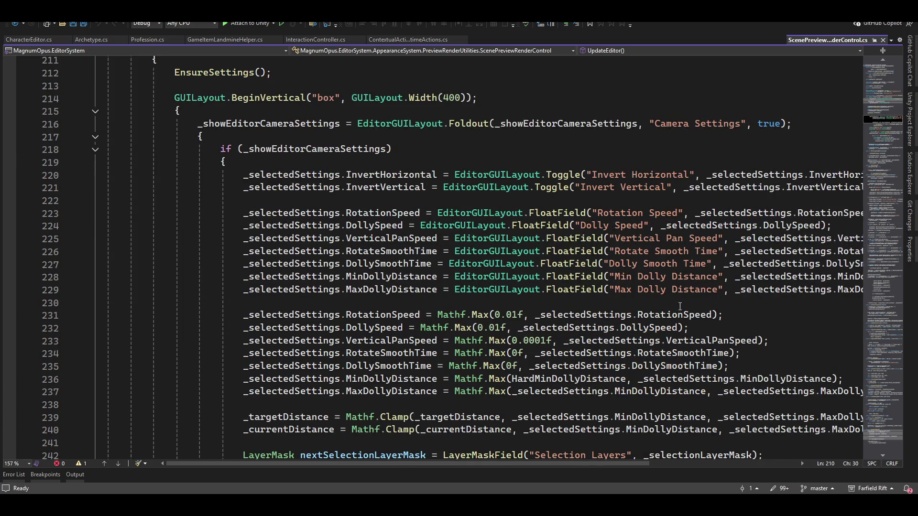
{"action": "mouse_move", "coordinate": [401, 463]}
{"action": "left_mouse_down"}
{"action": "mouse_move", "coordinate": [506, 464]}
{"action": "mouse_move", "coordinate": [467, 467]}
{"action": "left_mouse_up"}
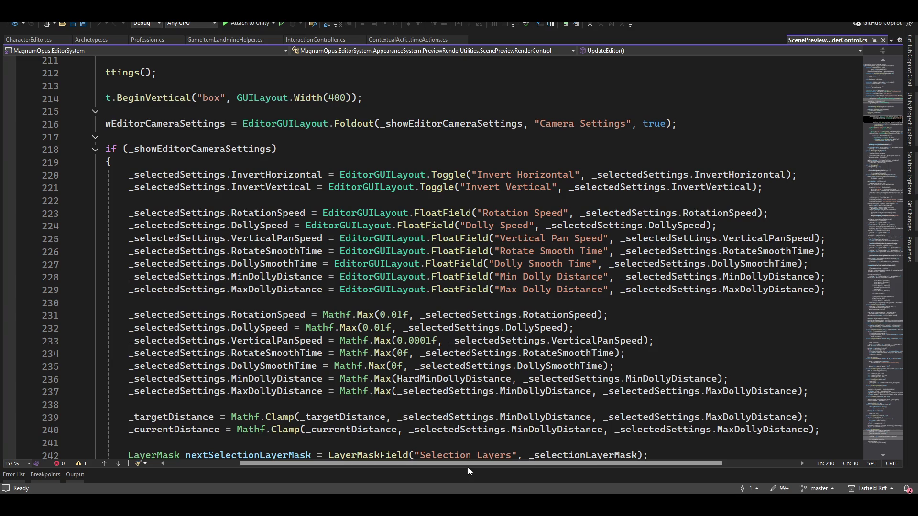
{"action": "left_click_drag", "start_coordinate": [467, 467], "coordinate": [421, 467]}
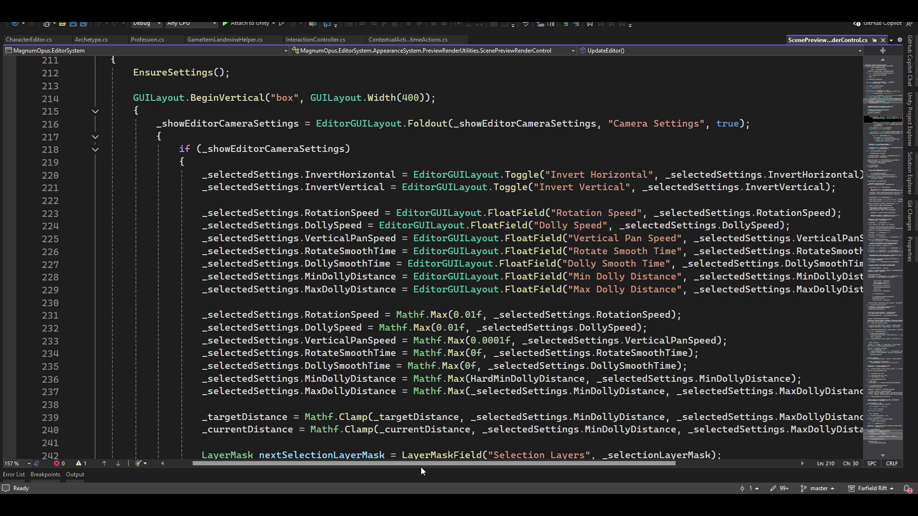
{"action": "scroll", "coordinate": [345, 362], "scroll_direction": "down", "scroll_amount": 4}
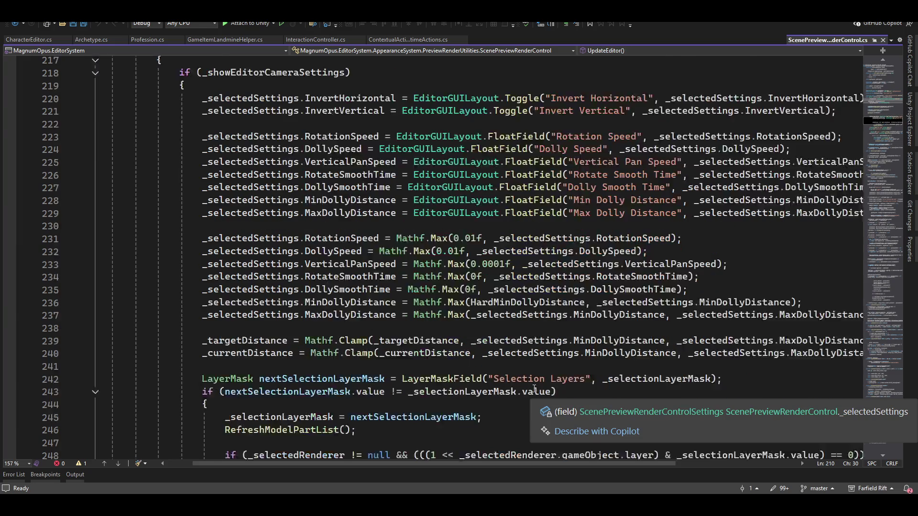
{"action": "scroll", "coordinate": [420, 328], "scroll_direction": "up", "scroll_amount": 6}
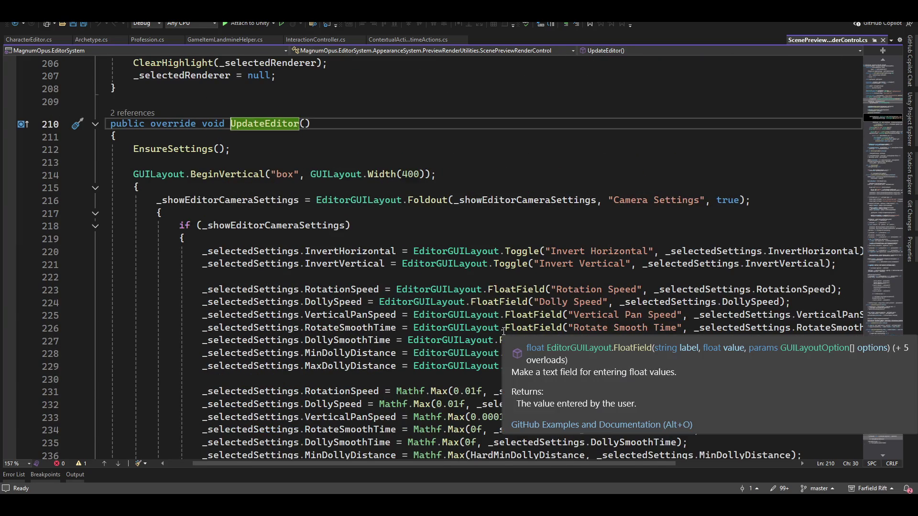
{"action": "scroll", "coordinate": [335, 370], "scroll_direction": "up", "scroll_amount": 2}
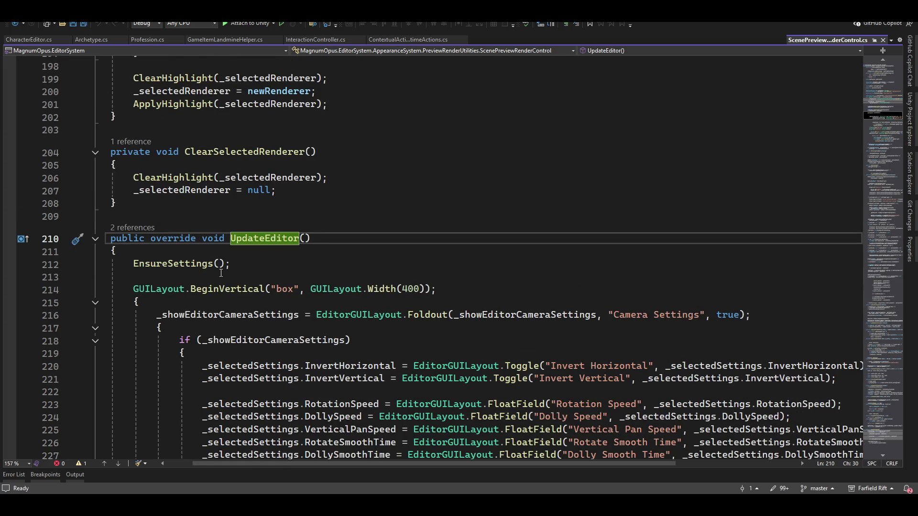
{"action": "scroll", "coordinate": [242, 312], "scroll_direction": "up", "scroll_amount": 1}
{"action": "scroll", "coordinate": [330, 352], "scroll_direction": "down", "scroll_amount": 2}
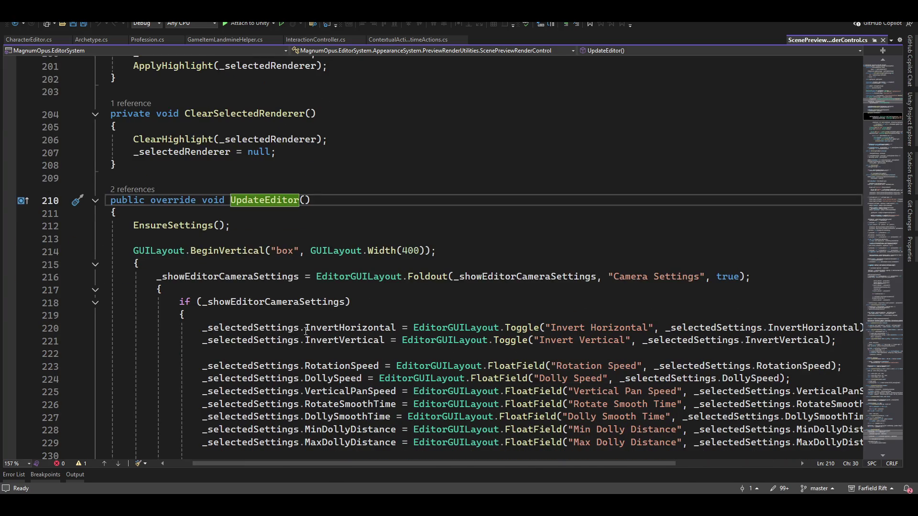
{"action": "scroll", "coordinate": [576, 331], "scroll_direction": "down", "scroll_amount": 2}
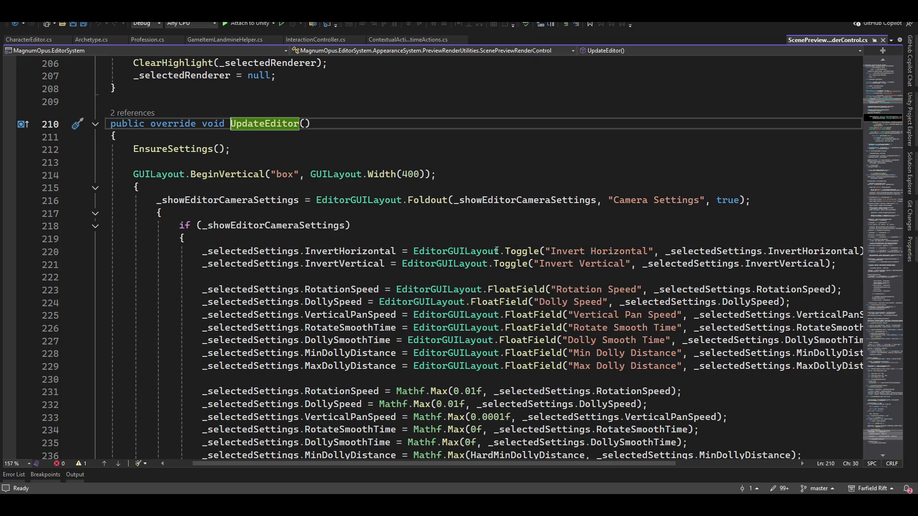
{"action": "scroll", "coordinate": [486, 272], "scroll_direction": "down", "scroll_amount": 6}
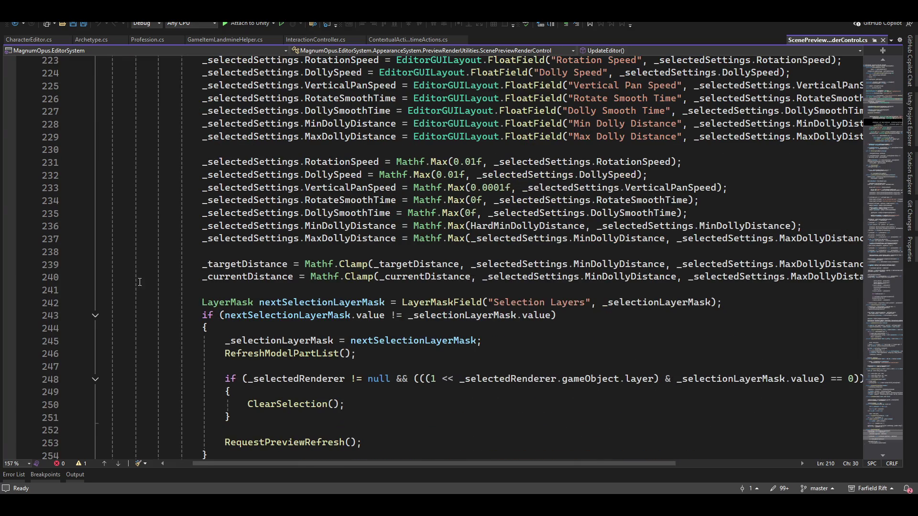
{"action": "scroll", "coordinate": [332, 300], "scroll_direction": "up", "scroll_amount": 12}
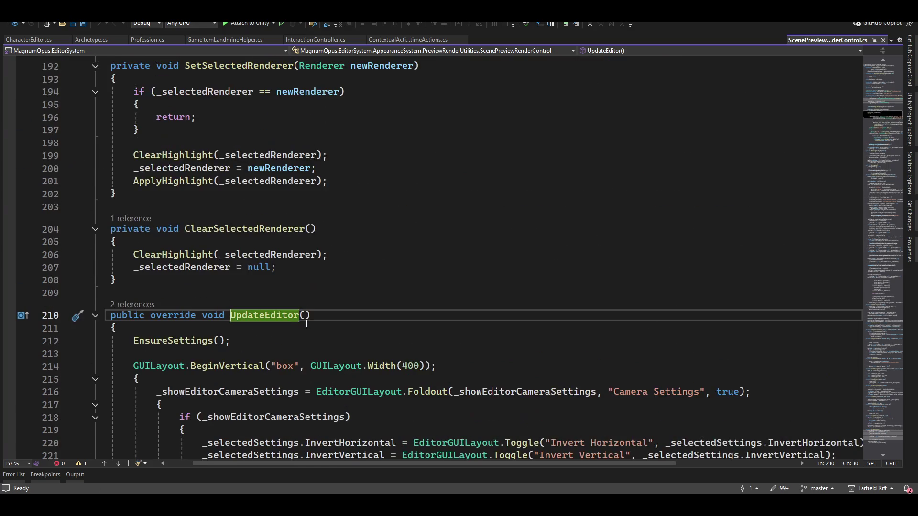
{"action": "scroll", "coordinate": [231, 289], "scroll_direction": "up", "scroll_amount": 15}
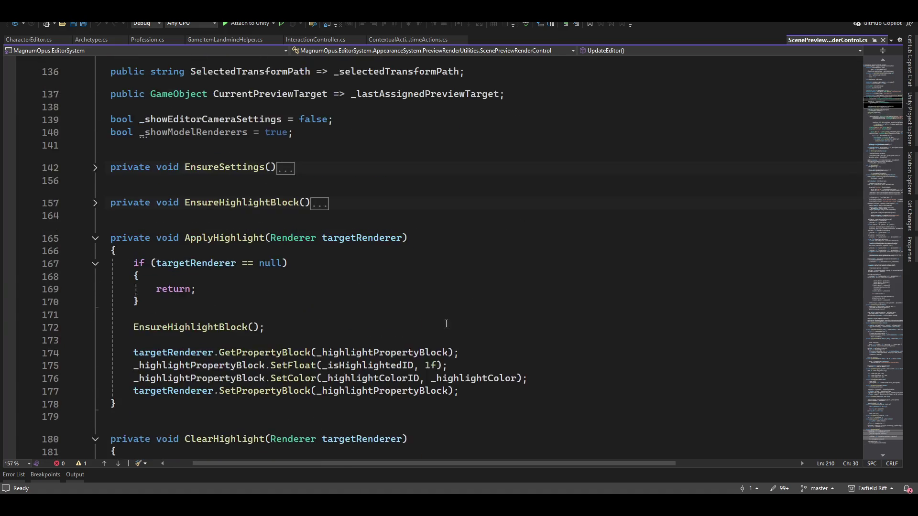
{"action": "scroll", "coordinate": [219, 285], "scroll_direction": "down", "scroll_amount": 3}
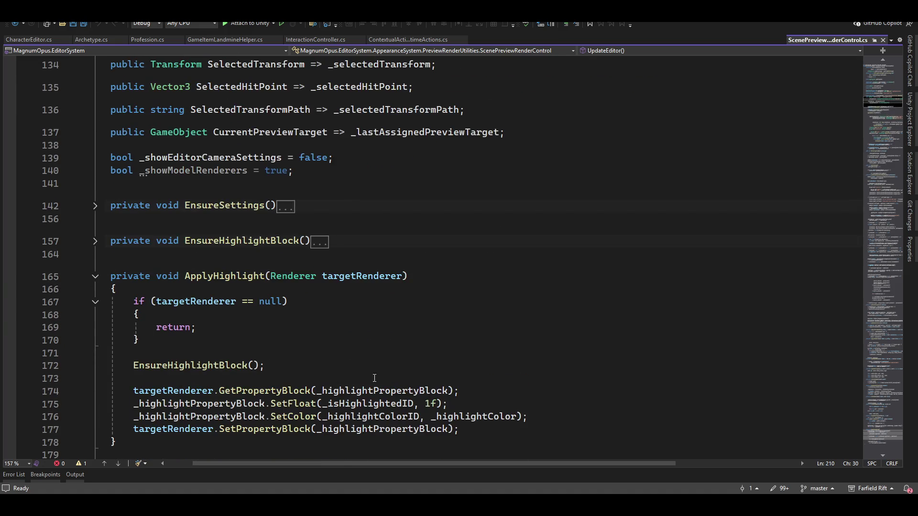
{"action": "scroll", "coordinate": [300, 469], "scroll_direction": "left", "scroll_amount": 3}
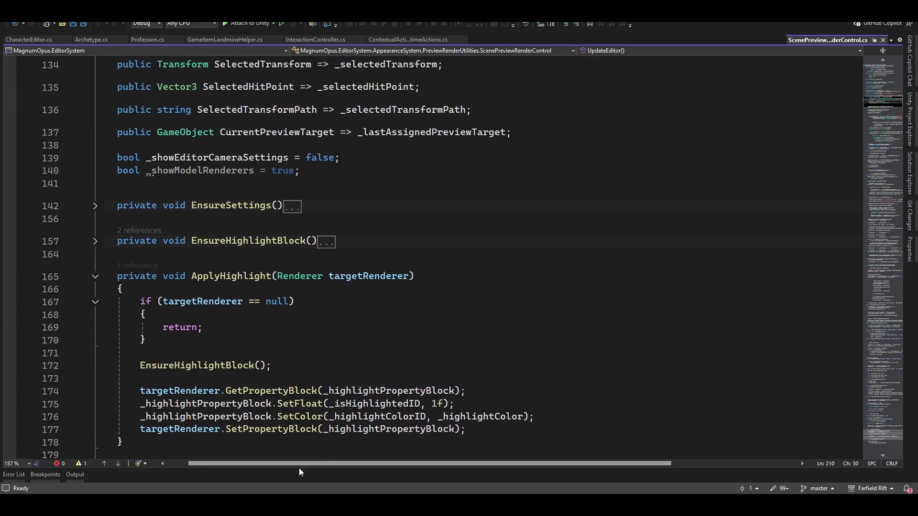
Expand the collapsed EnsureSettings method, review it, and put the caret on empty line 141
{"action": "left_click", "coordinate": [95, 206]}
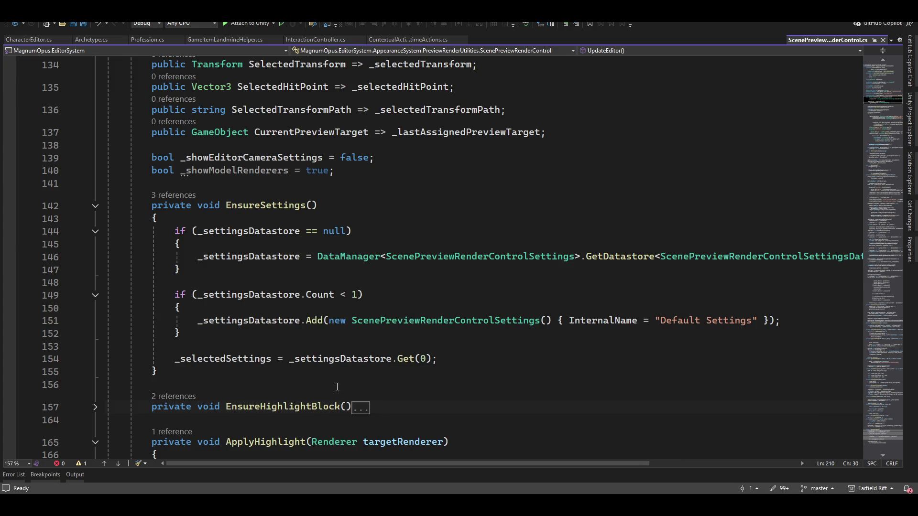
{"action": "scroll", "coordinate": [636, 304], "scroll_direction": "up", "scroll_amount": 3}
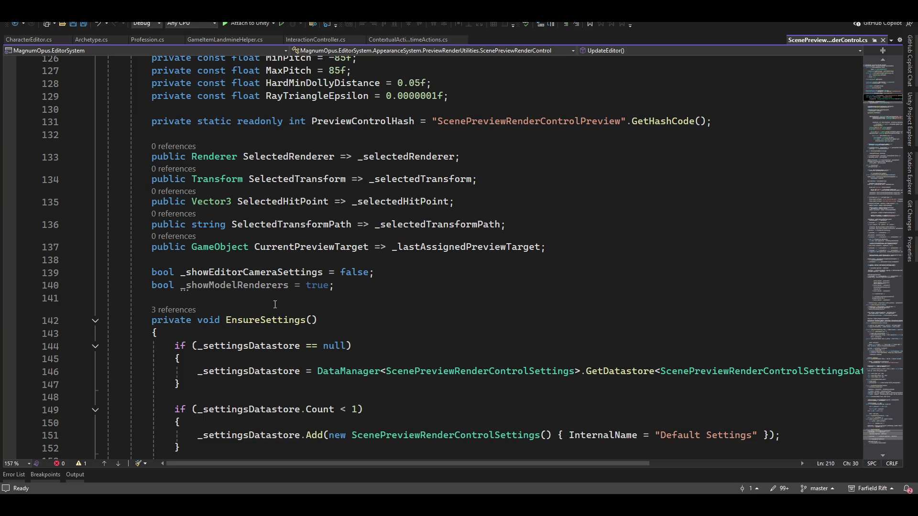
{"action": "scroll", "coordinate": [334, 308], "scroll_direction": "down", "scroll_amount": 2}
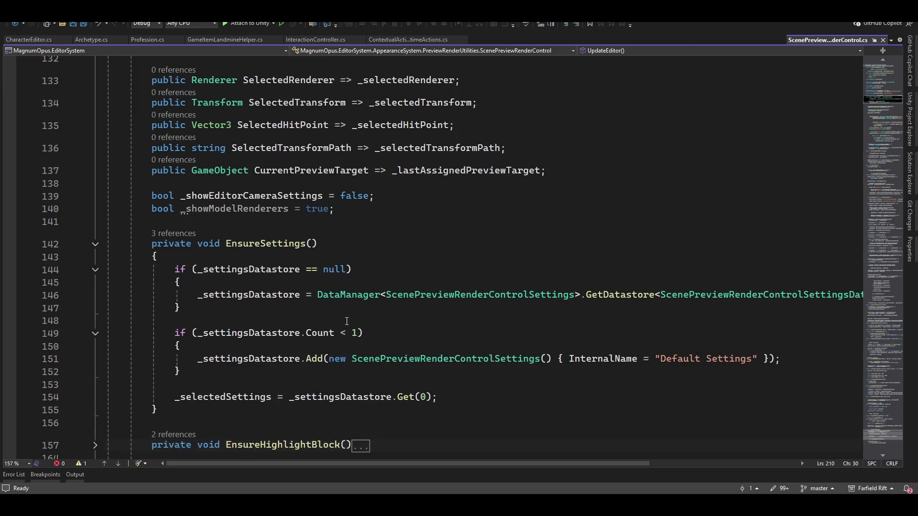
{"action": "scroll", "coordinate": [467, 394], "scroll_direction": "down", "scroll_amount": 2}
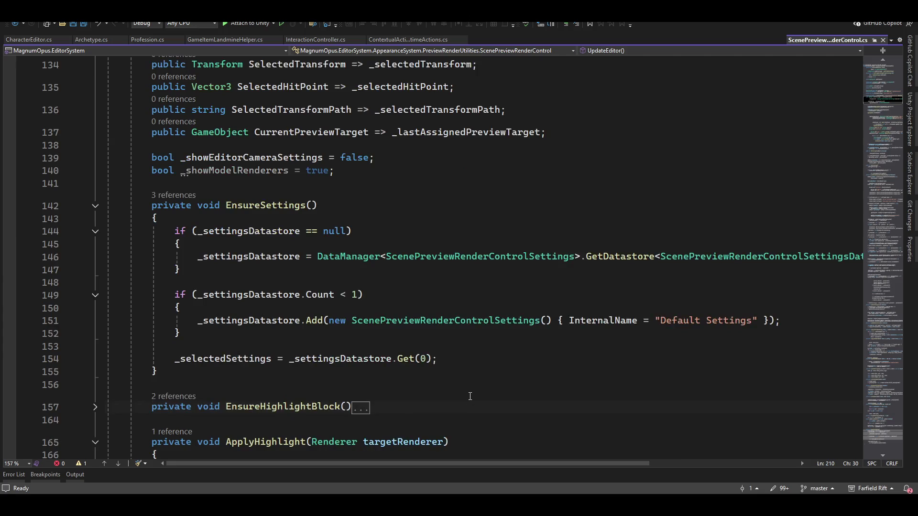
{"action": "scroll", "coordinate": [464, 394], "scroll_direction": "down", "scroll_amount": 4}
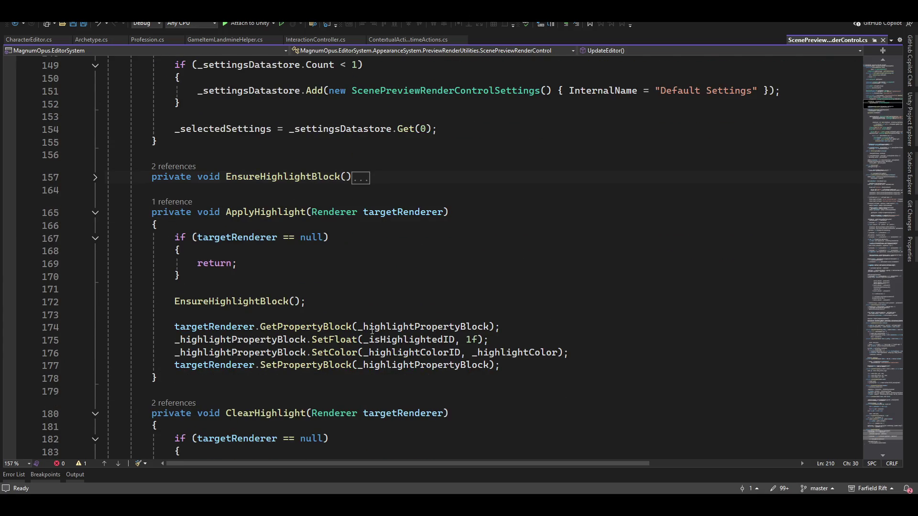
{"action": "scroll", "coordinate": [378, 330], "scroll_direction": "up", "scroll_amount": 3}
{"action": "left_click", "coordinate": [464, 259]}
{"action": "left_click", "coordinate": [463, 244]}
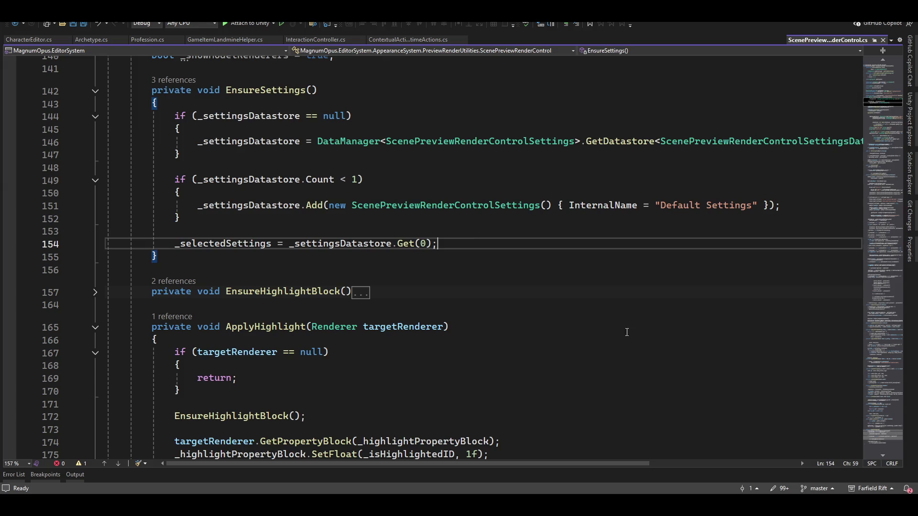
{"action": "scroll", "coordinate": [486, 281], "scroll_direction": "down", "scroll_amount": 1}
{"action": "scroll", "coordinate": [486, 281], "scroll_direction": "down", "scroll_amount": 2}
{"action": "scroll", "coordinate": [486, 311], "scroll_direction": "up", "scroll_amount": 6}
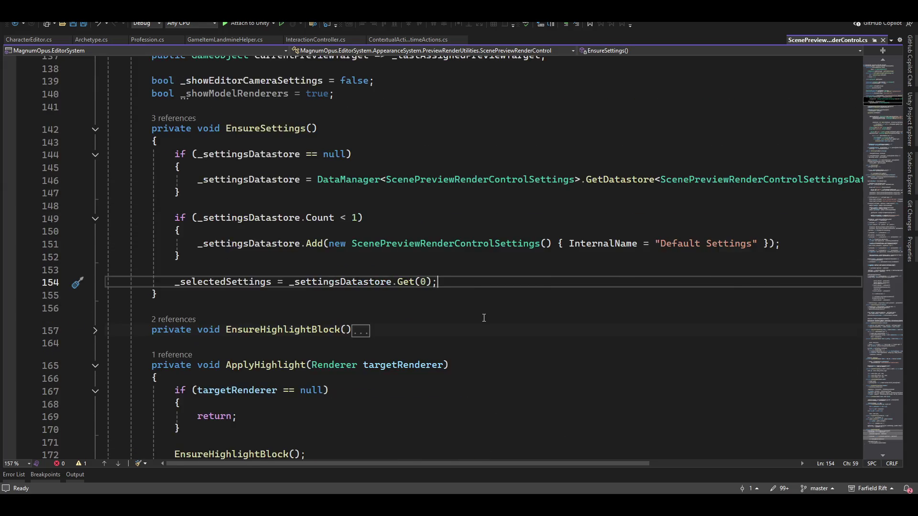
{"action": "left_click", "coordinate": [240, 228]}
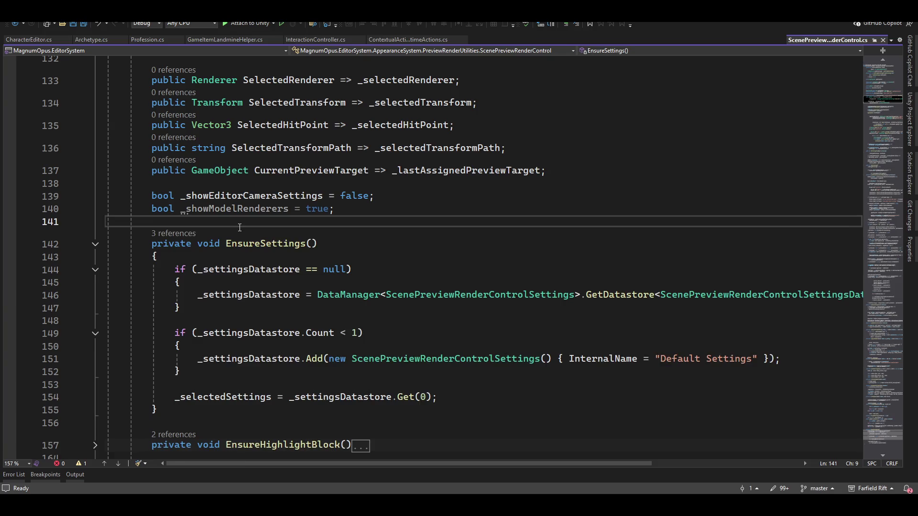
Insert an empty OnEnable method above EnsureSettings using the onen snippet
{"action": "key", "text": "Return"}
{"action": "key", "text": "Return"}
{"action": "key", "text": "Up"}
{"action": "type", "text": "onen"}
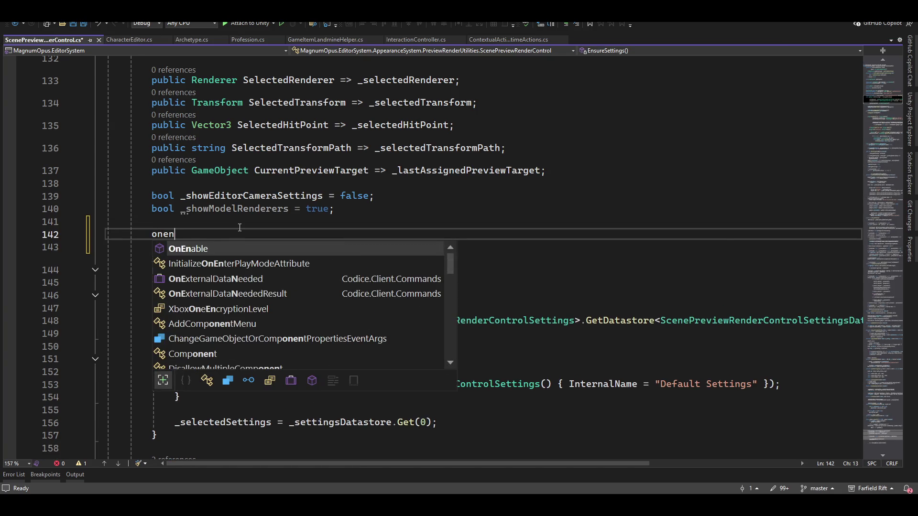
{"action": "key", "text": "Tab"}
Move the settings datastore loading line from EnsureSettings into OnEnable
{"action": "key", "text": "Down"}
{"action": "key", "text": "Down"}
{"action": "key", "text": "Down"}
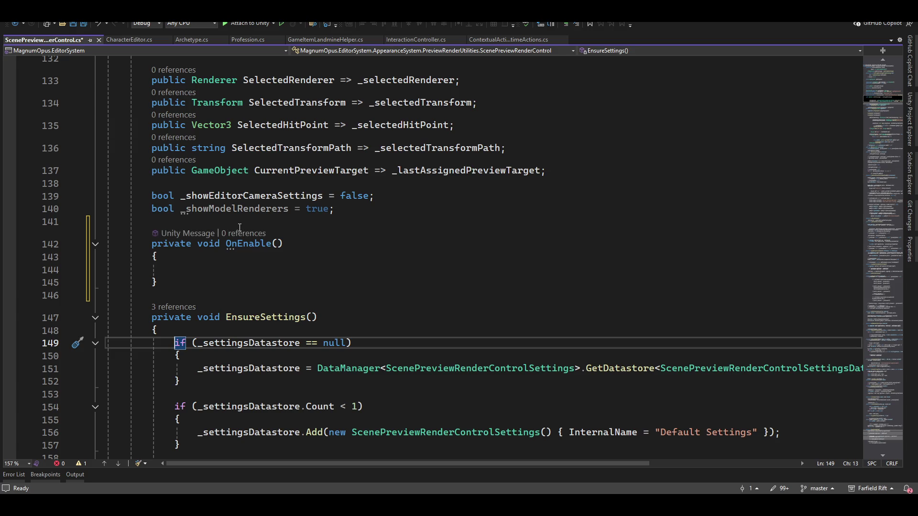
{"action": "key", "text": "Down"}
{"action": "key", "text": "Down"}
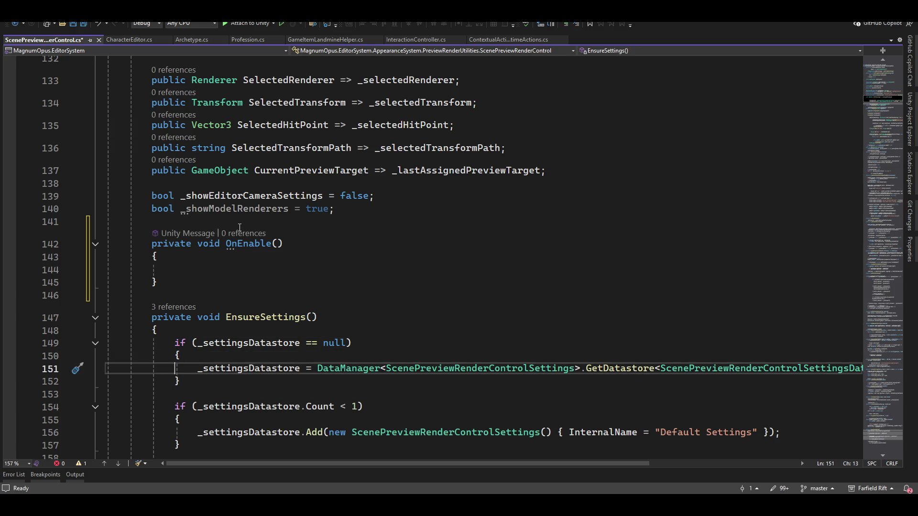
{"action": "key", "text": "shift+End"}
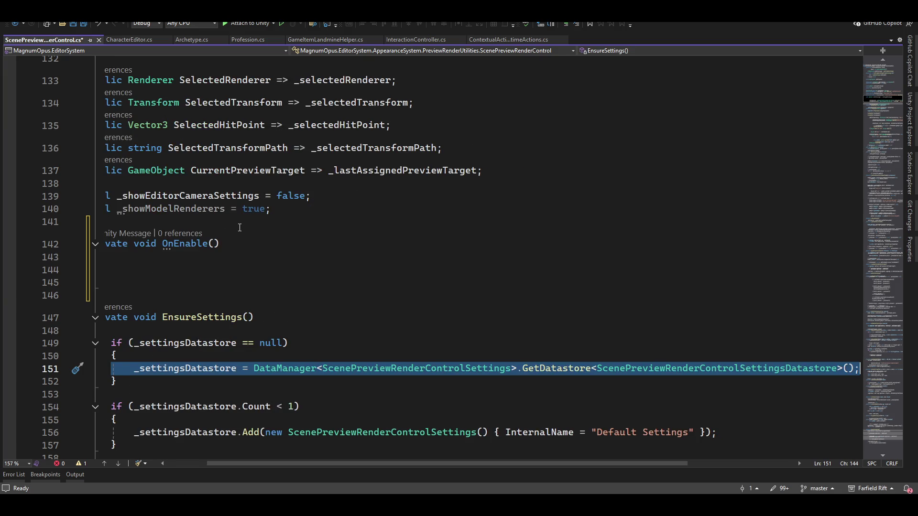
{"action": "key", "text": "ctrl+x"}
{"action": "key", "text": "Up"}
{"action": "key", "text": "Up"}
{"action": "key", "text": "Up"}
{"action": "key", "text": "Up"}
{"action": "key", "text": "Up"}
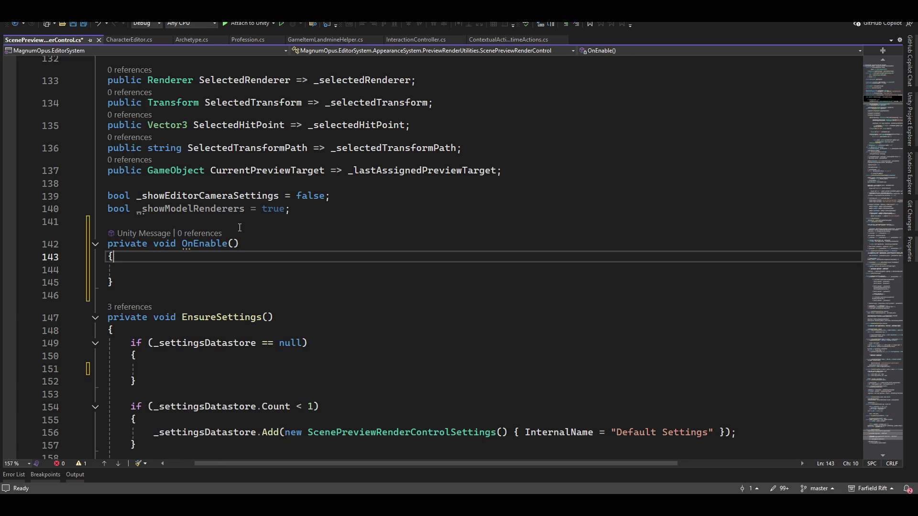
{"action": "key", "text": "Down"}
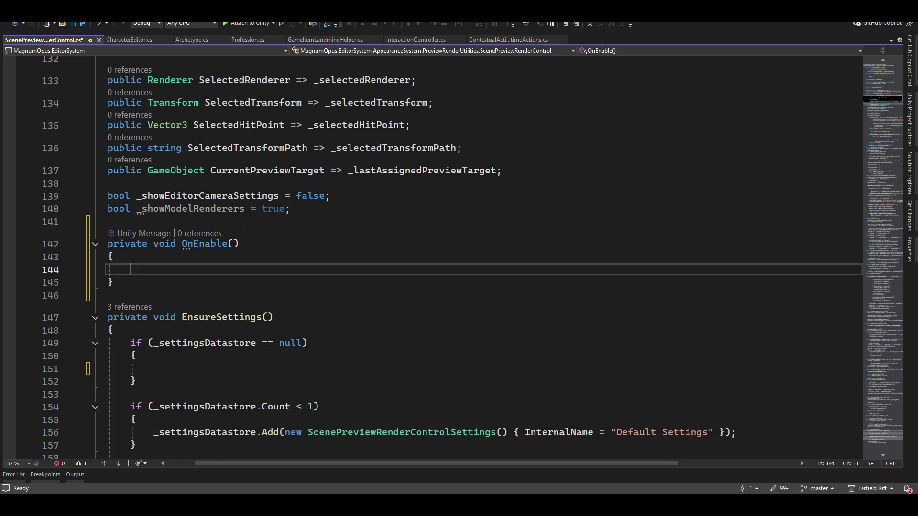
{"action": "key", "text": "ctrl+v"}
{"action": "key", "text": "Down"}
{"action": "key", "text": "Home"}
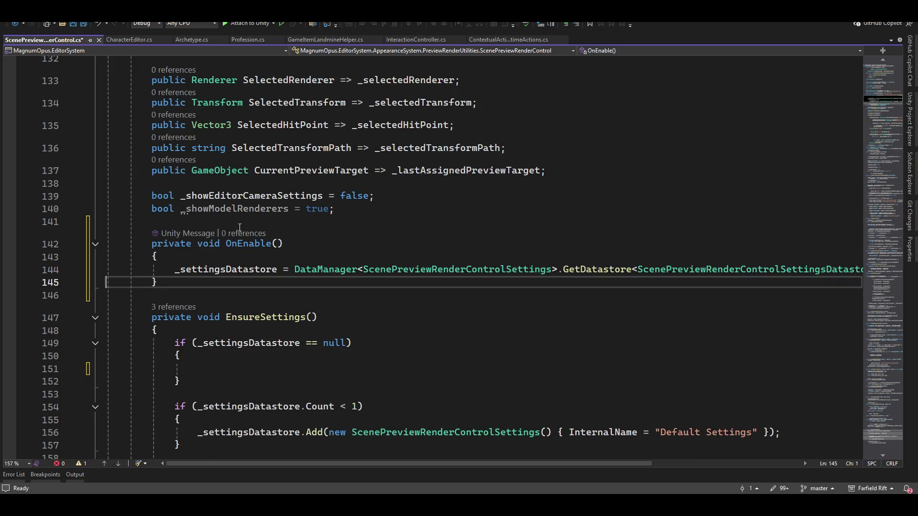
Move the Count < 1 Default Settings block into OnEnable after the datastore line
{"action": "key", "text": "Down"}
{"action": "key", "text": "Down"}
{"action": "key", "text": "Down"}
{"action": "key", "text": "Up"}
{"action": "key", "text": "Up"}
{"action": "key", "text": "Up"}
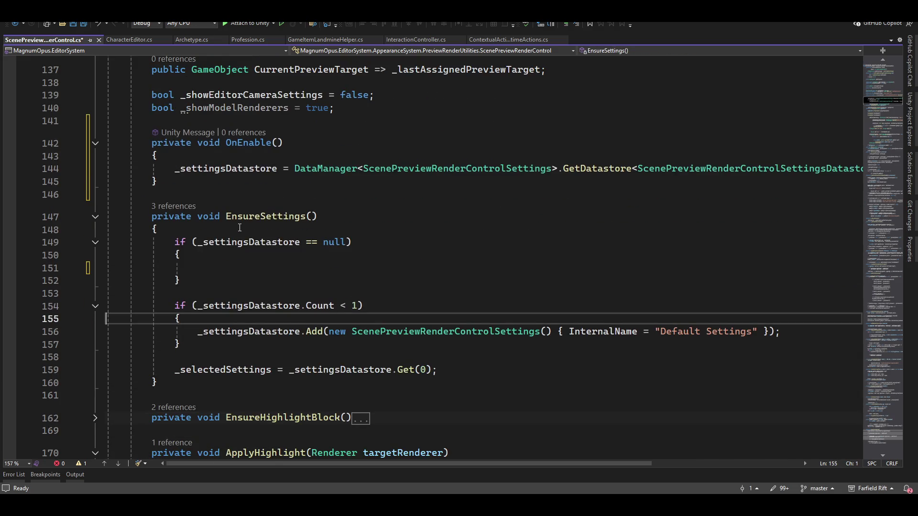
{"action": "key", "text": "Up"}
{"action": "key", "text": "Home"}
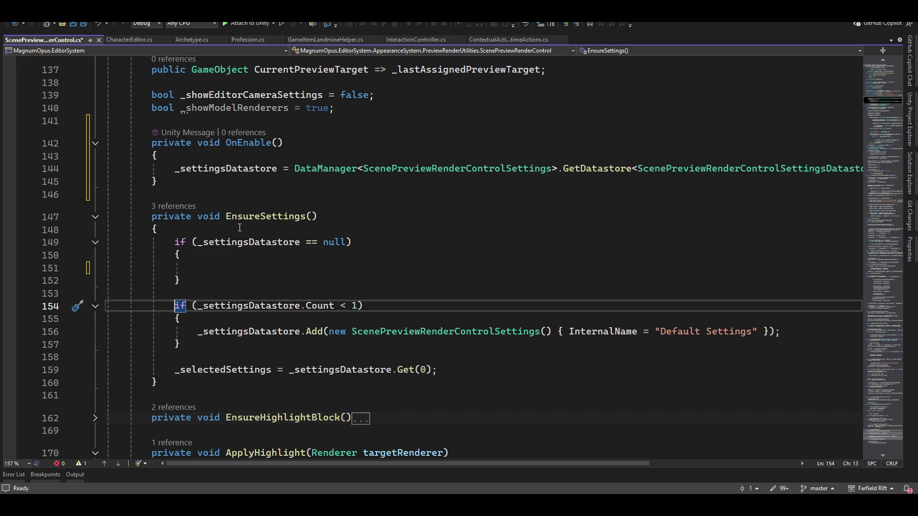
{"action": "key", "text": "shift+Down"}
{"action": "key", "text": "shift+Down"}
{"action": "key", "text": "shift+Down"}
{"action": "key", "text": "shift+End"}
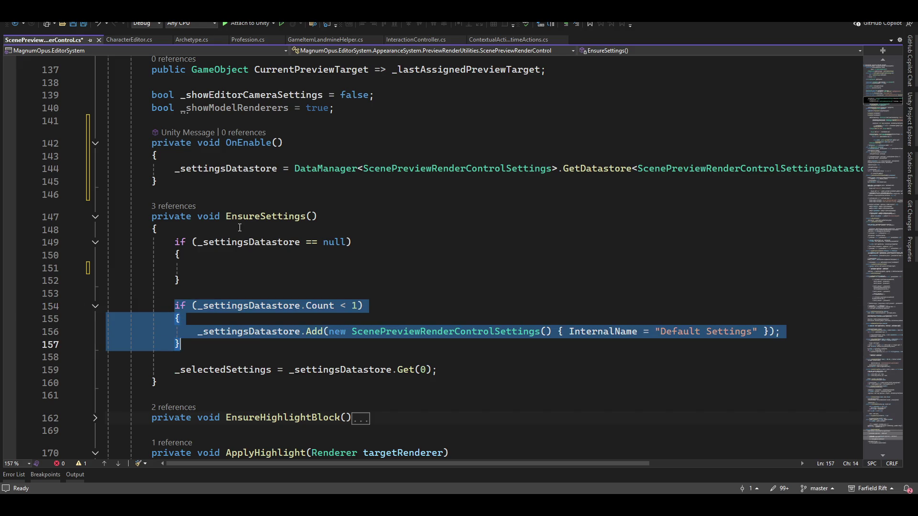
{"action": "key", "text": "Delete"}
{"action": "key", "text": "Up"}
{"action": "key", "text": "Up"}
{"action": "key", "text": "Up"}
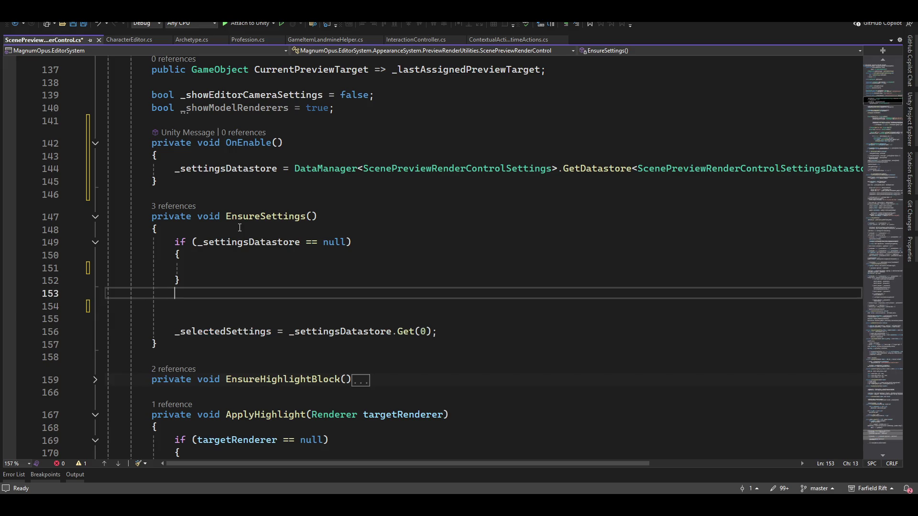
{"action": "key", "text": "End"}
{"action": "key", "text": "Return"}
{"action": "key", "text": "Tab"}
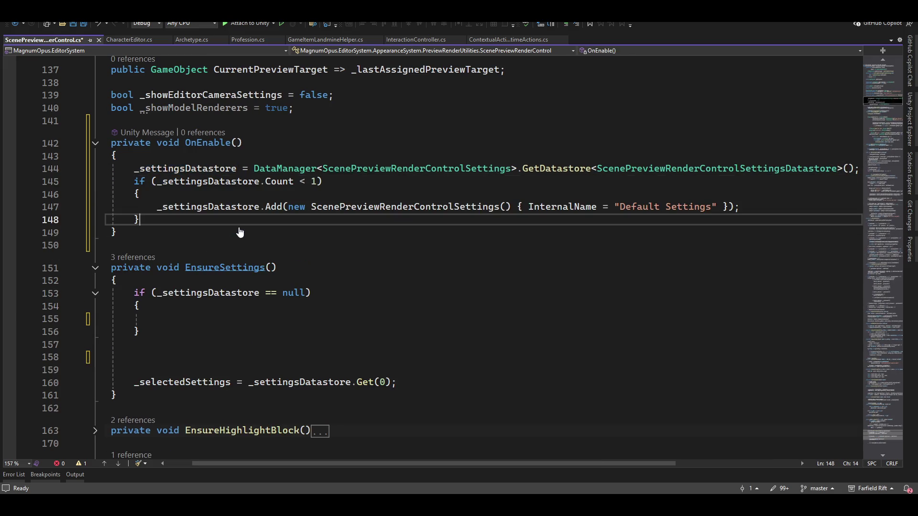
Delete the _selectedSettings Get(0) line and leftover blank lines from EnsureSettings
{"action": "key", "text": "Down"}
{"action": "key", "text": "Down"}
{"action": "key", "text": "Down"}
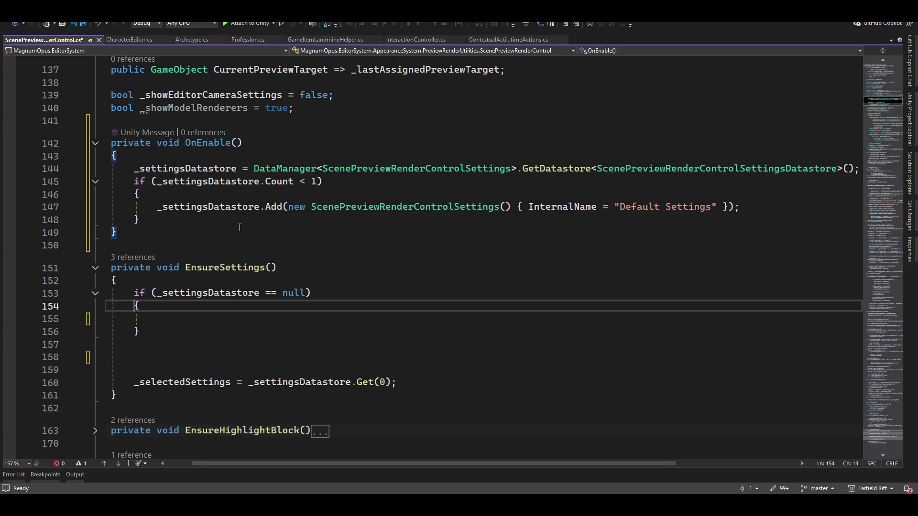
{"action": "key", "text": "Up"}
{"action": "key", "text": "Down"}
{"action": "key", "text": "Down"}
{"action": "key", "text": "Down"}
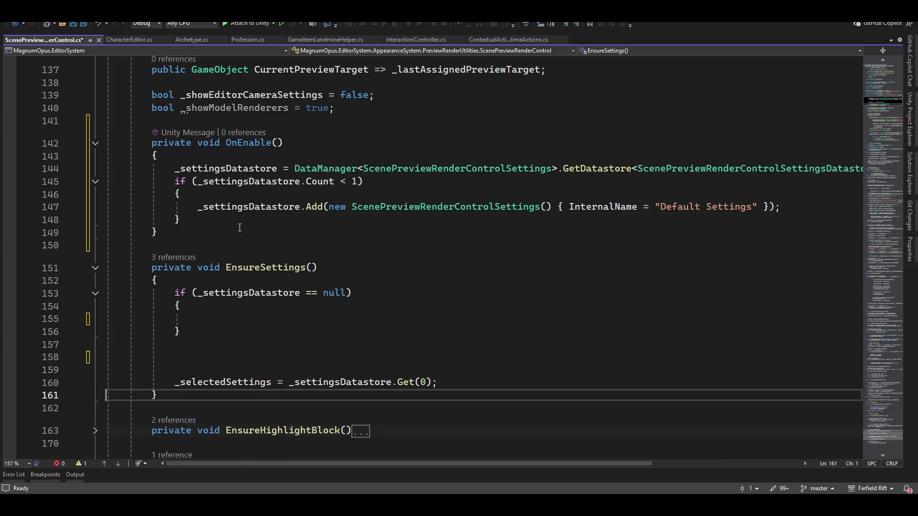
{"action": "key", "text": "Up"}
{"action": "key", "text": "Home"}
{"action": "key", "text": "shift+End"}
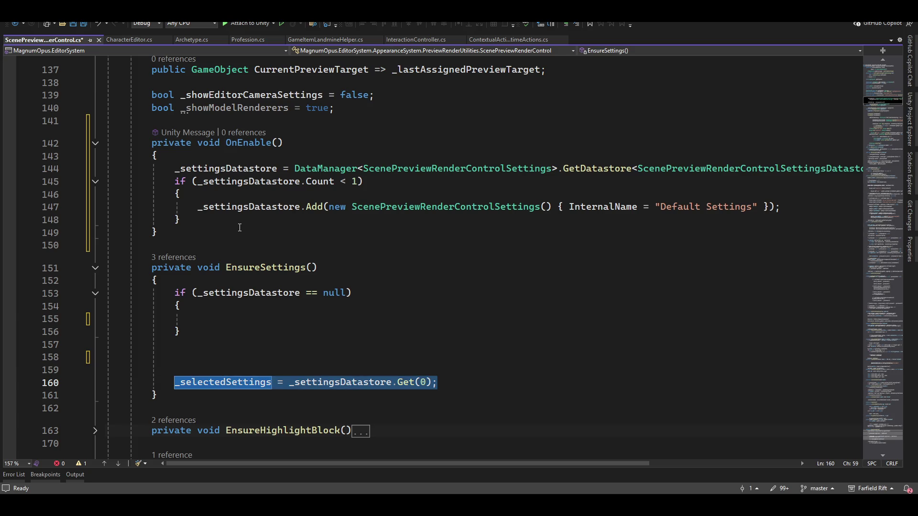
{"action": "key", "text": "Delete"}
{"action": "key", "text": "Up"}
{"action": "key", "text": "Up"}
{"action": "key", "text": "Up"}
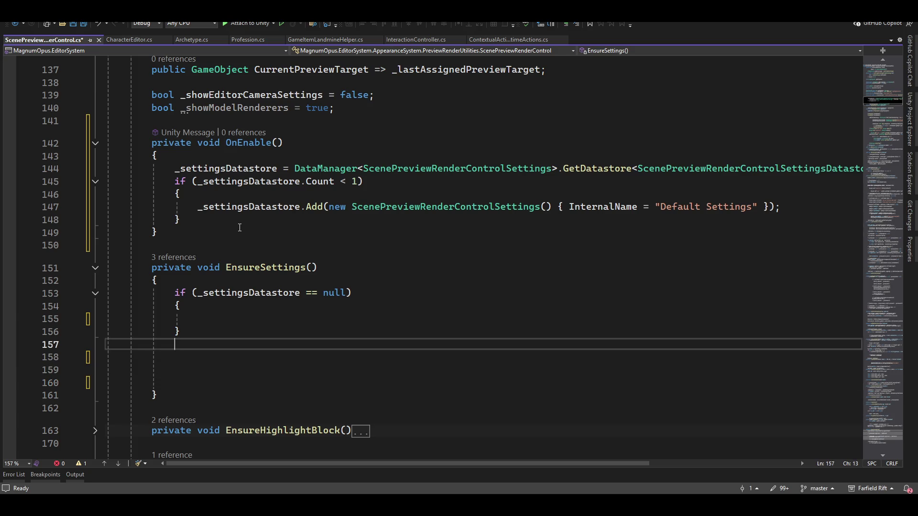
{"action": "key", "text": "End"}
{"action": "key", "text": "Delete"}
{"action": "key", "text": "Delete"}
{"action": "key", "text": "shift+End"}
{"action": "key", "text": "Delete"}
{"action": "key", "text": "Delete"}
{"action": "key", "text": "Delete"}
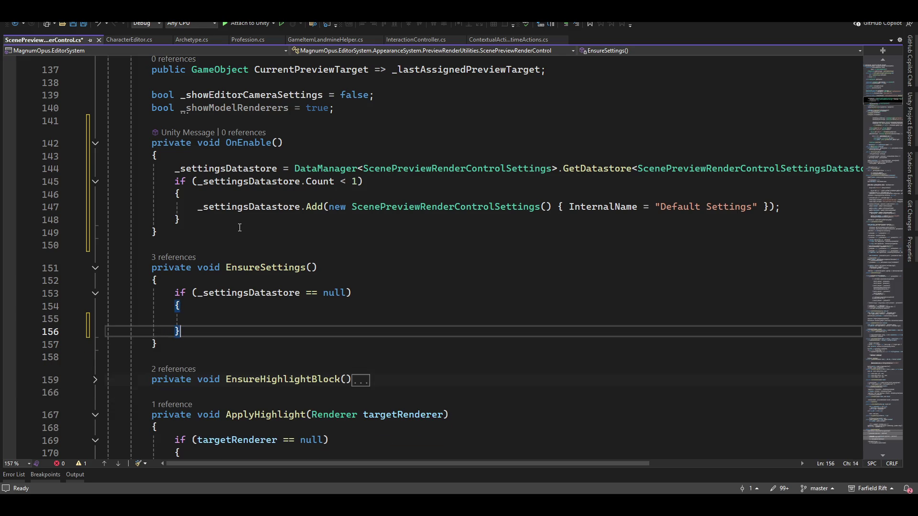
Add _selectedSettings = _settingsDatastore.Get(0); at the start of the _showEditorCameraSettings block
{"action": "scroll", "coordinate": [323, 348], "scroll_direction": "down", "scroll_amount": 3}
{"action": "scroll", "coordinate": [344, 324], "scroll_direction": "down", "scroll_amount": 1}
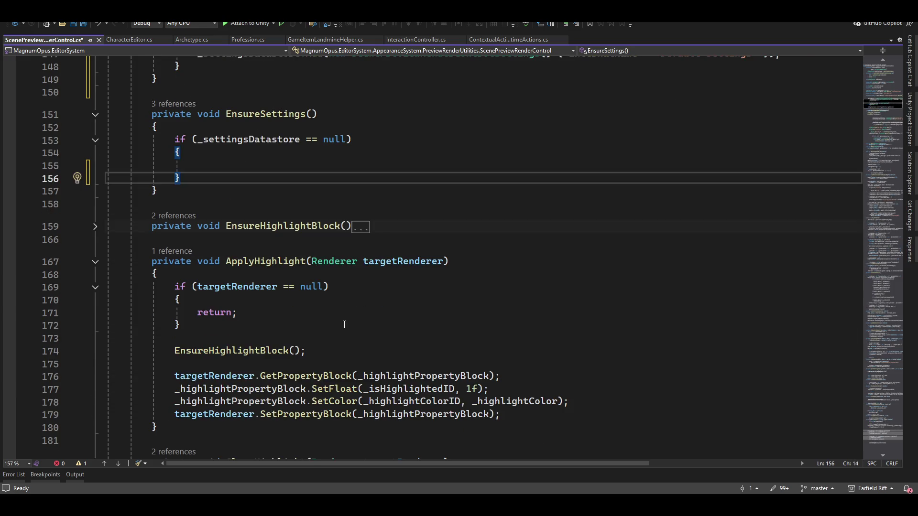
{"action": "scroll", "coordinate": [388, 384], "scroll_direction": "down", "scroll_amount": 9}
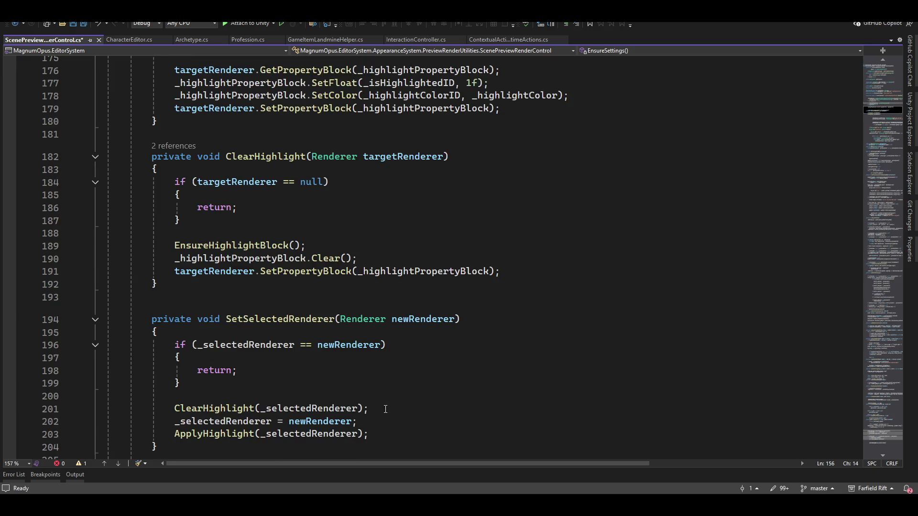
{"action": "scroll", "coordinate": [386, 410], "scroll_direction": "down", "scroll_amount": 3}
{"action": "scroll", "coordinate": [402, 395], "scroll_direction": "up", "scroll_amount": 4}
{"action": "scroll", "coordinate": [401, 415], "scroll_direction": "up", "scroll_amount": 6}
{"action": "scroll", "coordinate": [431, 383], "scroll_direction": "down", "scroll_amount": 5}
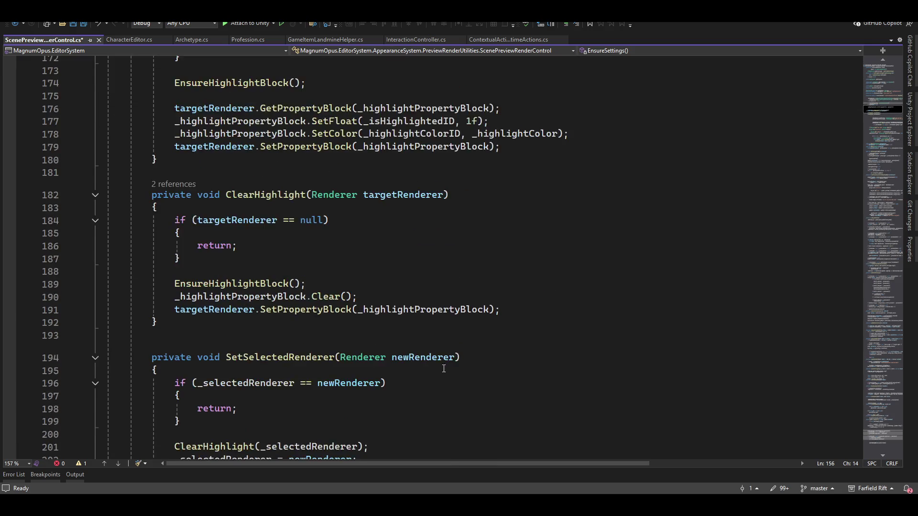
{"action": "scroll", "coordinate": [444, 368], "scroll_direction": "down", "scroll_amount": 16}
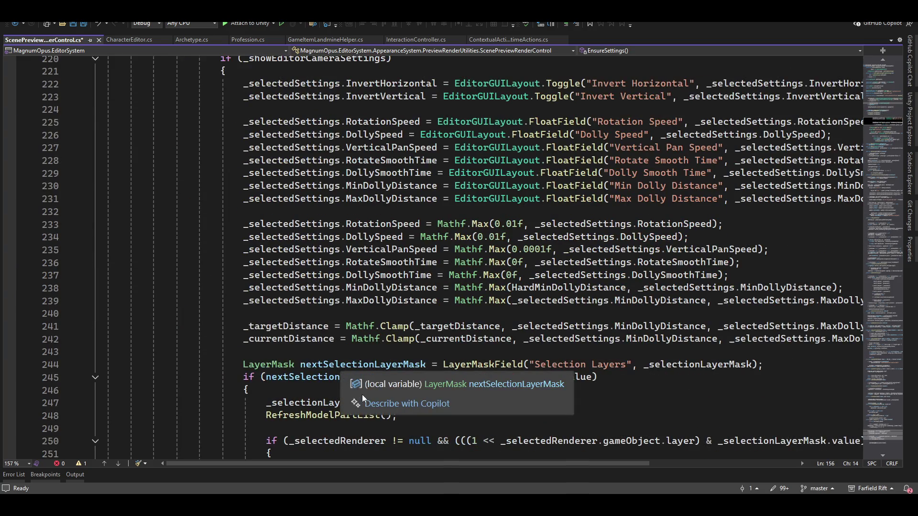
{"action": "scroll", "coordinate": [375, 295], "scroll_direction": "up", "scroll_amount": 6}
{"action": "left_click", "coordinate": [446, 329]}
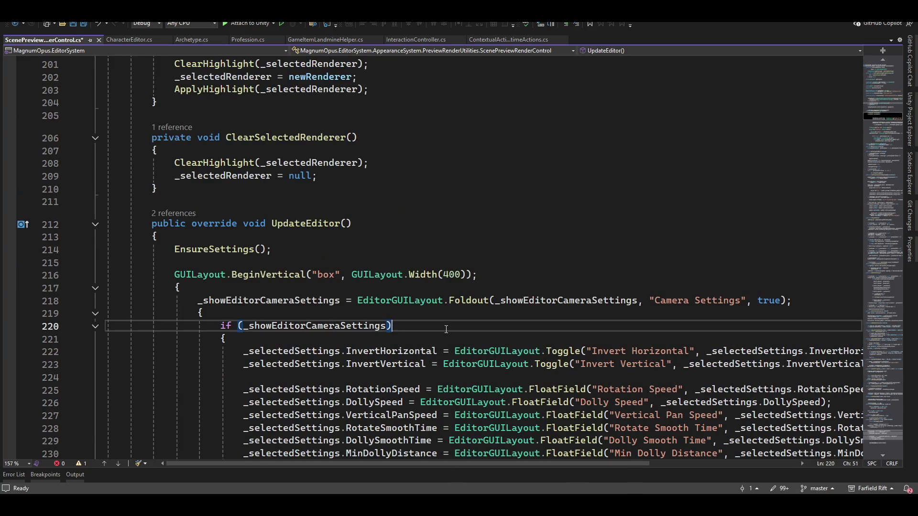
{"action": "key", "text": "Down"}
{"action": "key", "text": "Return"}
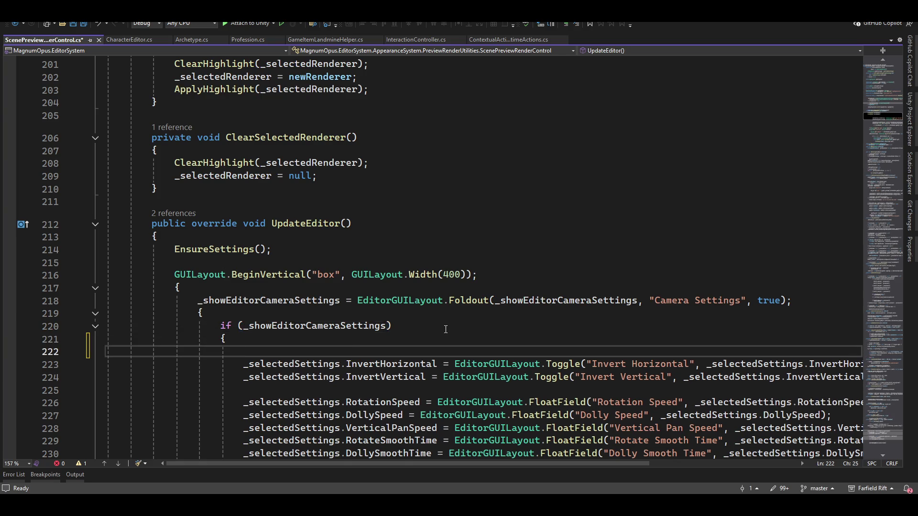
{"action": "key", "text": "Tab"}
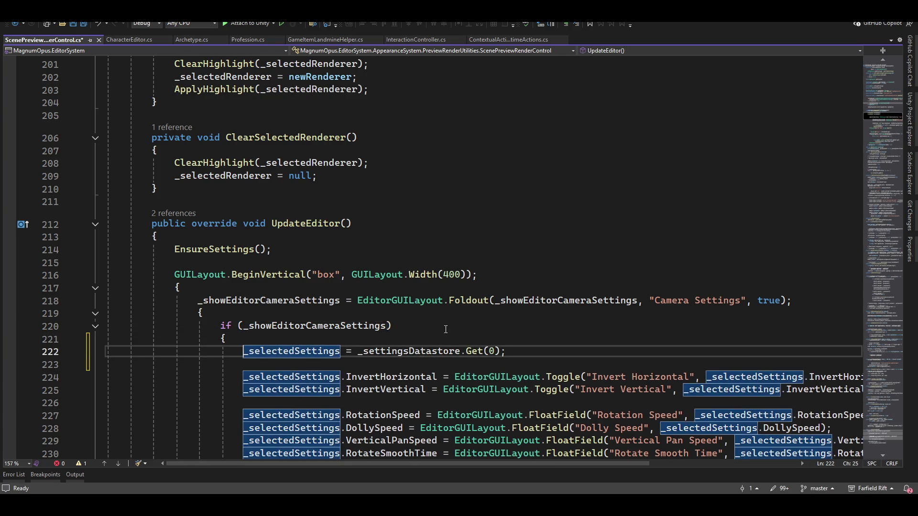
{"action": "key", "text": "End"}
Scroll through UpdateEditor to review the inserted assignment
{"action": "scroll", "coordinate": [446, 330], "scroll_direction": "down", "scroll_amount": 11}
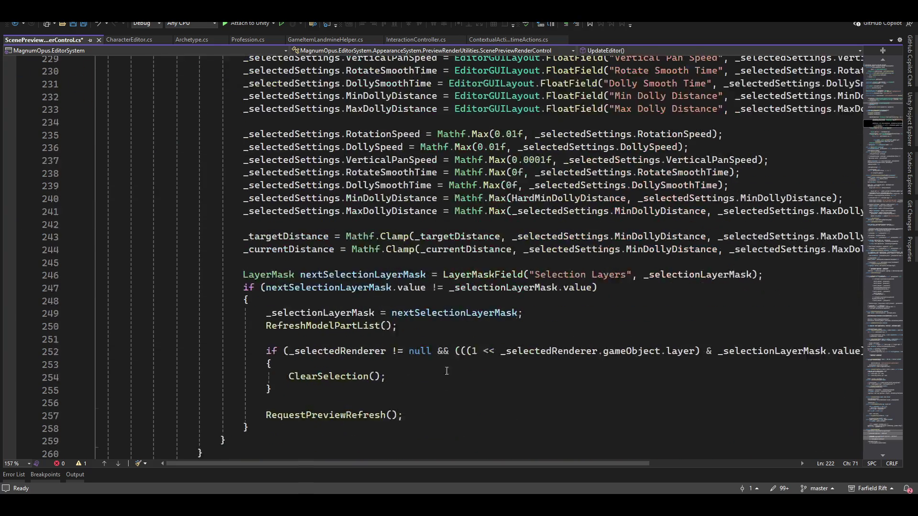
{"action": "scroll", "coordinate": [439, 378], "scroll_direction": "up", "scroll_amount": 4}
{"action": "scroll", "coordinate": [437, 375], "scroll_direction": "down", "scroll_amount": 1}
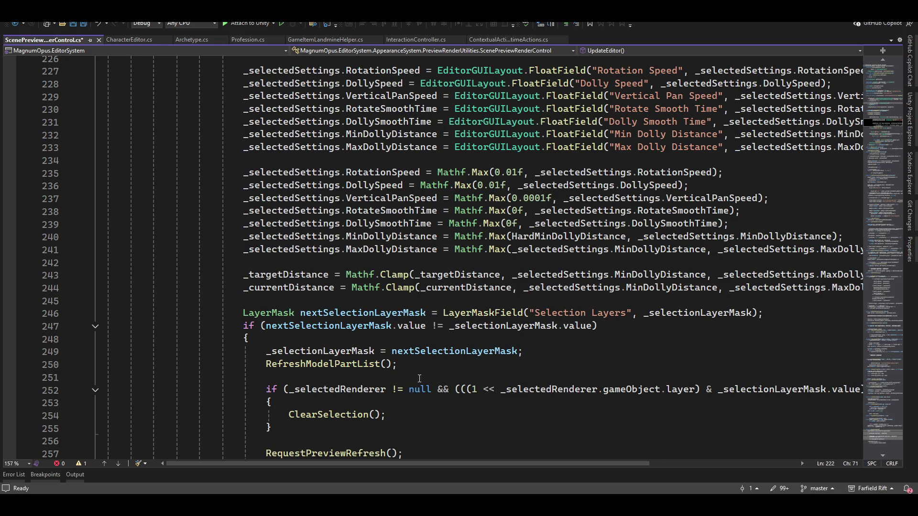
{"action": "scroll", "coordinate": [415, 266], "scroll_direction": "up", "scroll_amount": 7}
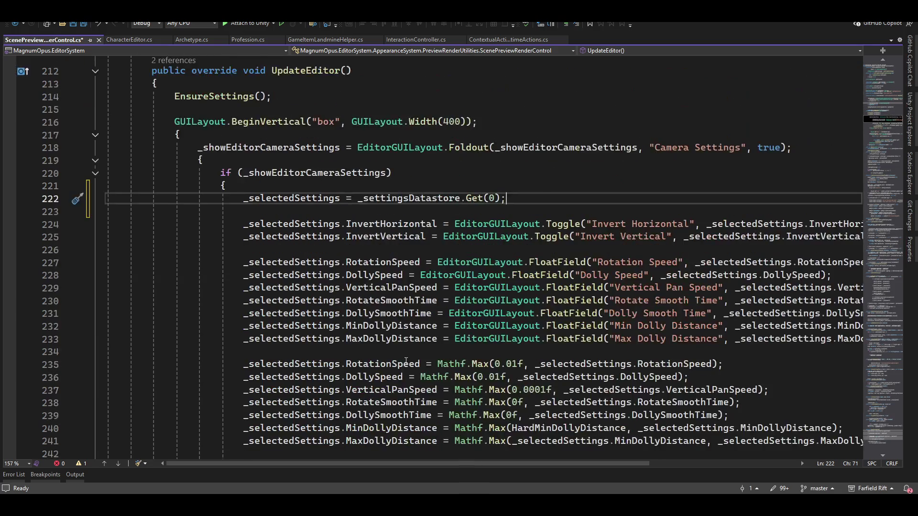
{"action": "scroll", "coordinate": [314, 271], "scroll_direction": "up", "scroll_amount": 20}
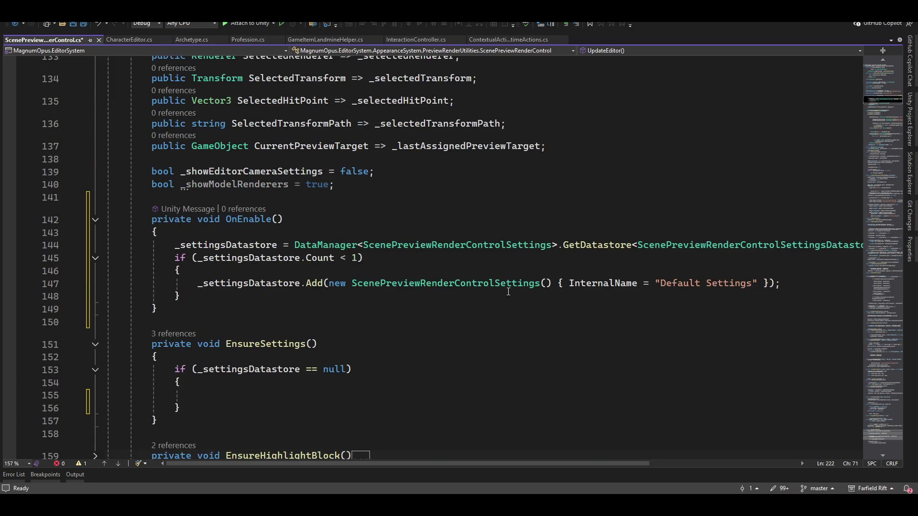
In ScenePreviewRenderControlSettings, insert a blank line above the constructor
{"action": "left_click", "coordinate": [436, 286], "text": "ctrl"}
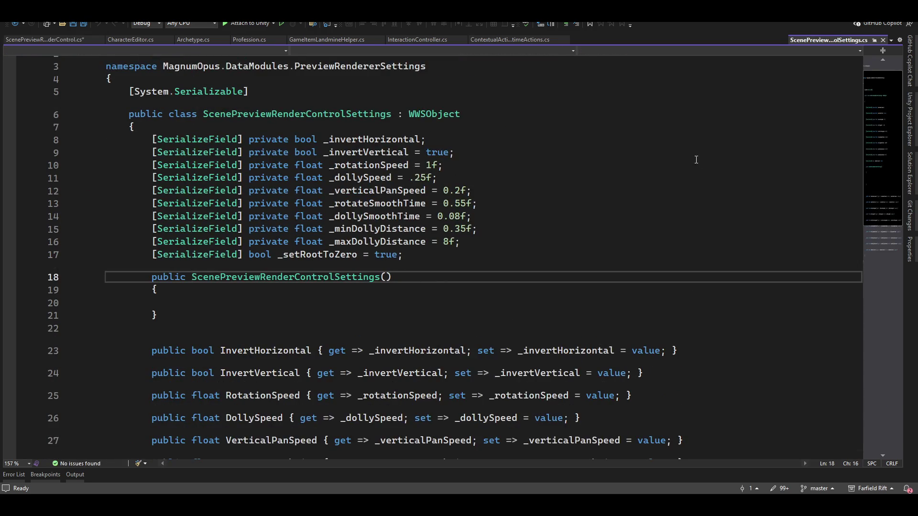
{"action": "left_click", "coordinate": [575, 178]}
{"action": "key", "text": "Down"}
{"action": "key", "text": "Down"}
{"action": "key", "text": "Down"}
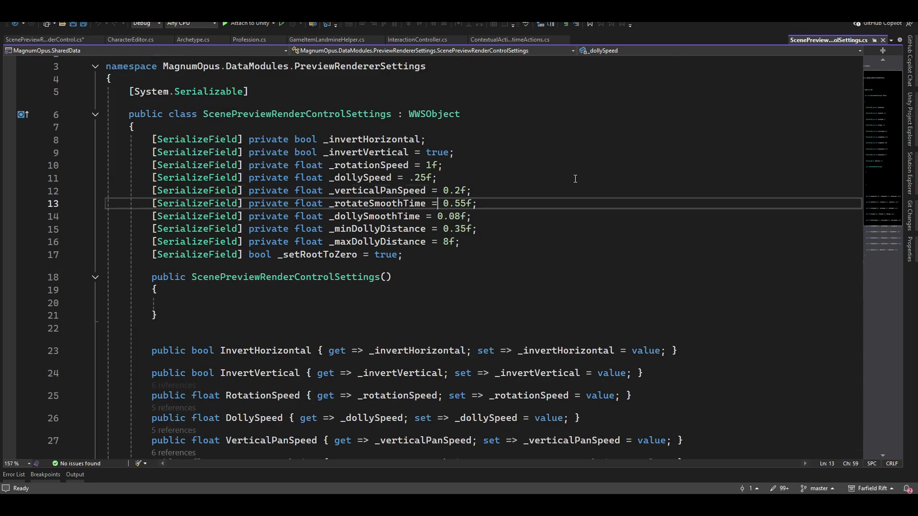
{"action": "key", "text": "Down"}
{"action": "key", "text": "Down"}
{"action": "key", "text": "Down"}
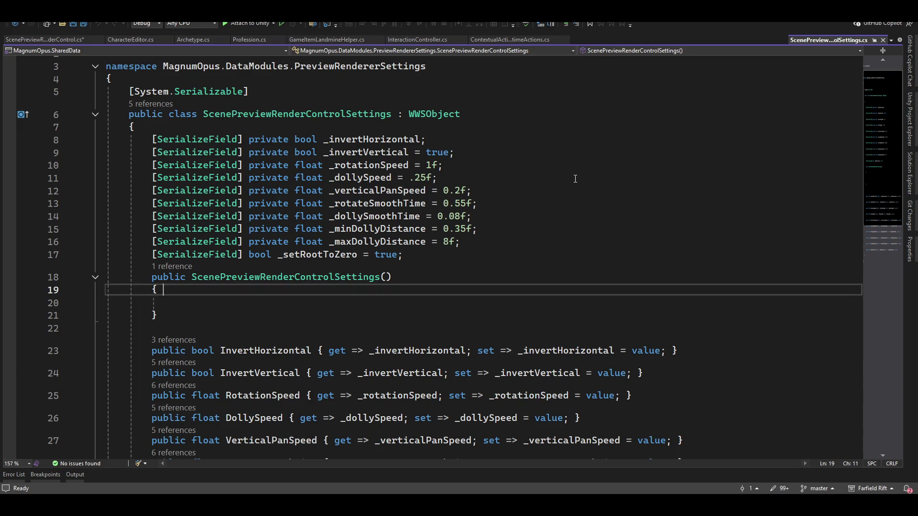
{"action": "key", "text": "Up"}
{"action": "key", "text": "Home"}
{"action": "key", "text": "Up"}
{"action": "key", "text": "Up"}
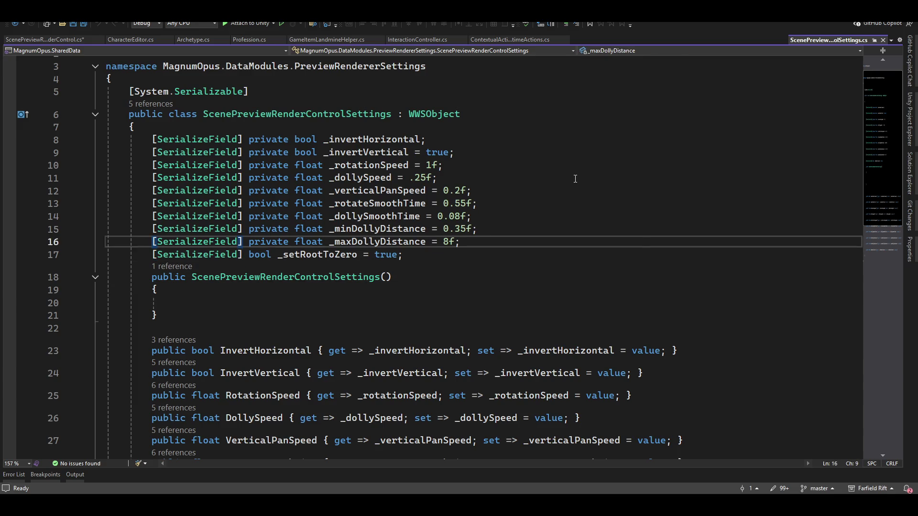
{"action": "key", "text": "Down"}
{"action": "key", "text": "Down"}
{"action": "key", "text": "Return"}
Look over the field defaults such as _maxDollyDistance, then return to the Unity 6 editor
{"action": "key", "text": "Up"}
{"action": "key", "text": "Up"}
{"action": "key", "text": "Up"}
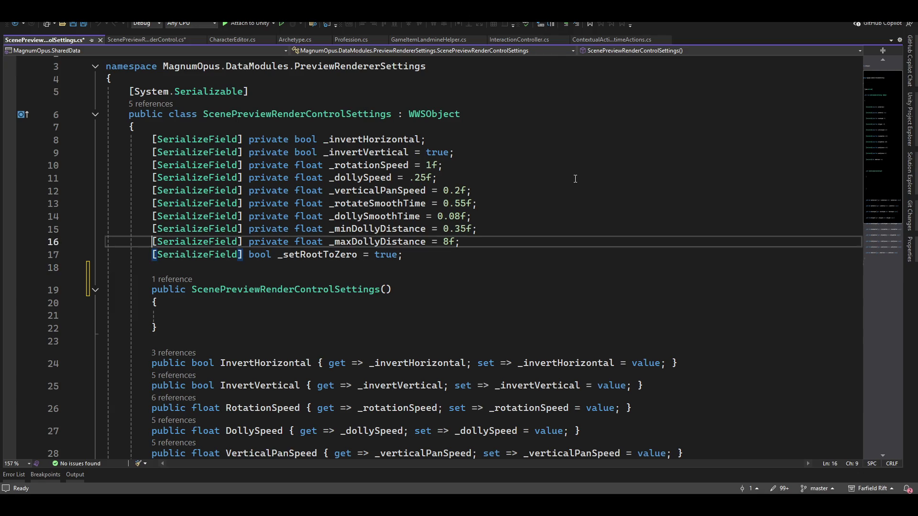
{"action": "key", "text": "Up"}
{"action": "key", "text": "Up"}
{"action": "key", "text": "Down"}
{"action": "key", "text": "Down"}
{"action": "key", "text": "Down"}
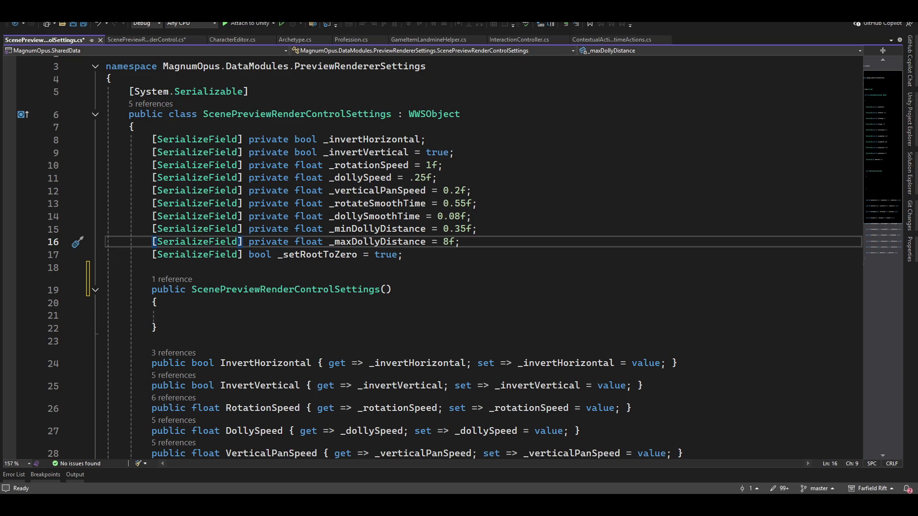
{"action": "key", "text": "alt+Tab"}
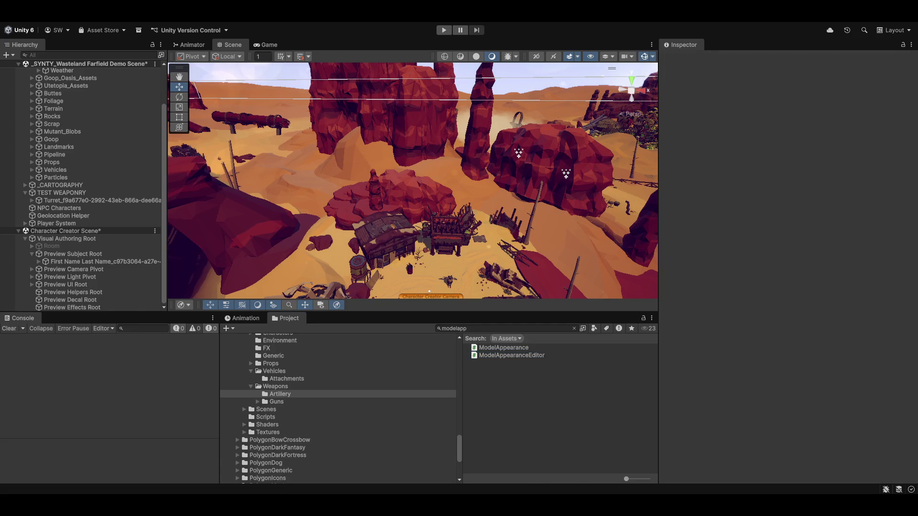
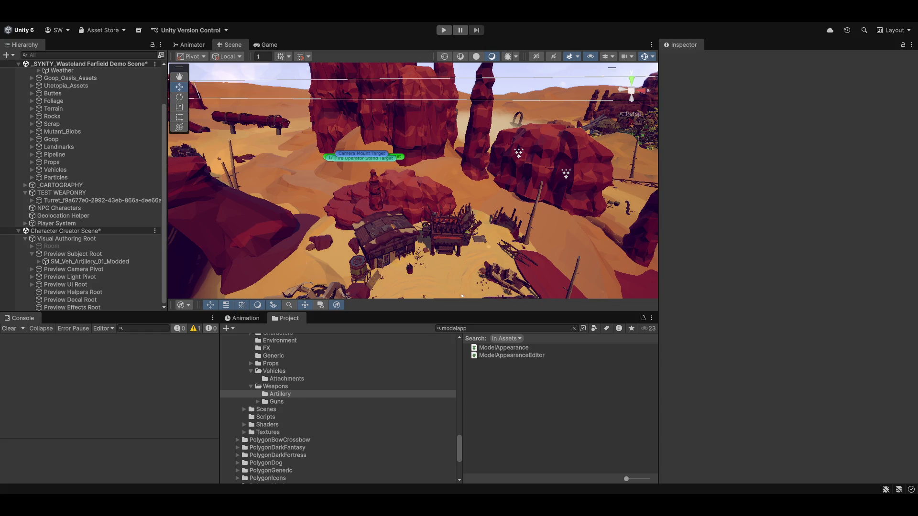
Collapse Visual Authoring Root in the Hierarchy and switch to the ScenePreviewRenderControlSettings code
{"action": "left_click", "coordinate": [25, 239]}
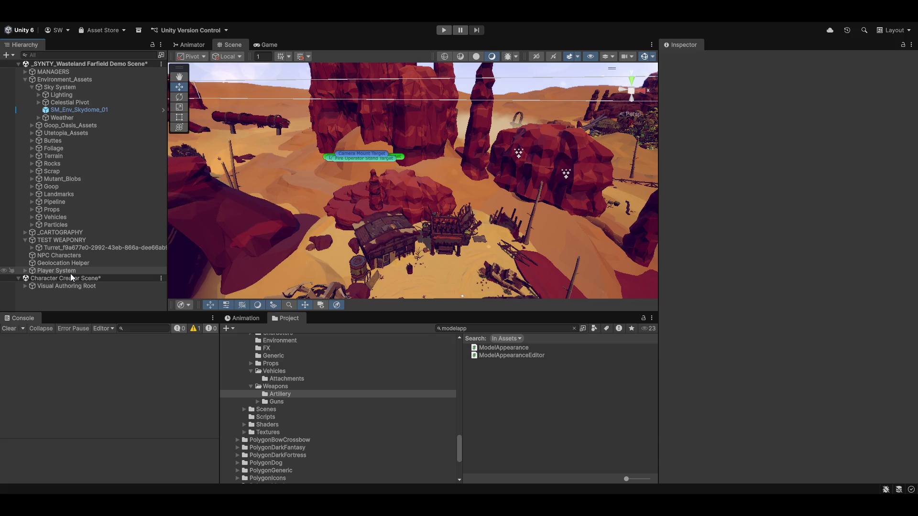
{"action": "key", "text": "alt+Tab"}
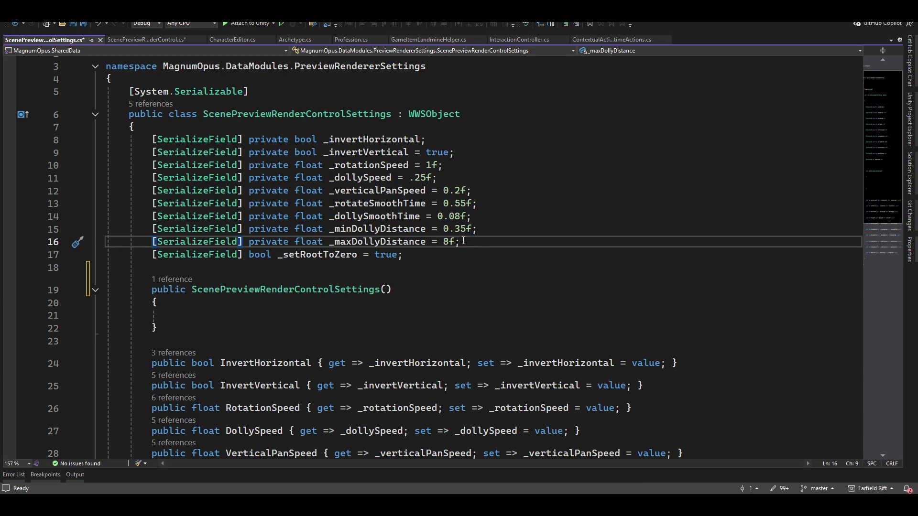
Change the _maxDollyDistance default from 8f to 15f
{"action": "left_click", "coordinate": [463, 240]}
{"action": "key", "text": "Left"}
{"action": "key", "text": "Left"}
{"action": "key", "text": "Left"}
{"action": "key", "text": "Delete"}
{"action": "type", "text": "15"}
Save the edited settings file and switch to the ScenePreviewRenderControl script
{"action": "key", "text": "ctrl+shift+s"}
{"action": "scroll", "coordinate": [276, 261], "scroll_direction": "down", "scroll_amount": 7}
{"action": "scroll", "coordinate": [496, 286], "scroll_direction": "up", "scroll_amount": 4}
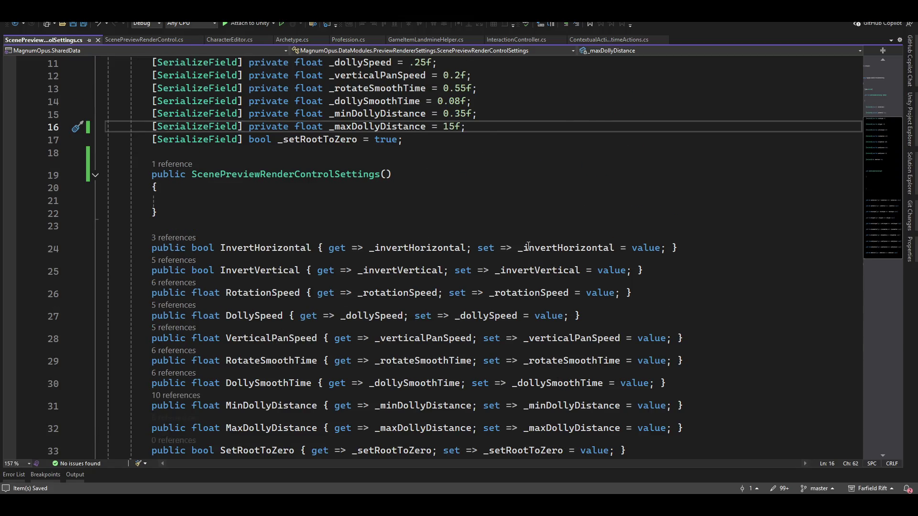
{"action": "scroll", "coordinate": [278, 297], "scroll_direction": "down", "scroll_amount": 4}
{"action": "scroll", "coordinate": [579, 318], "scroll_direction": "up", "scroll_amount": 7}
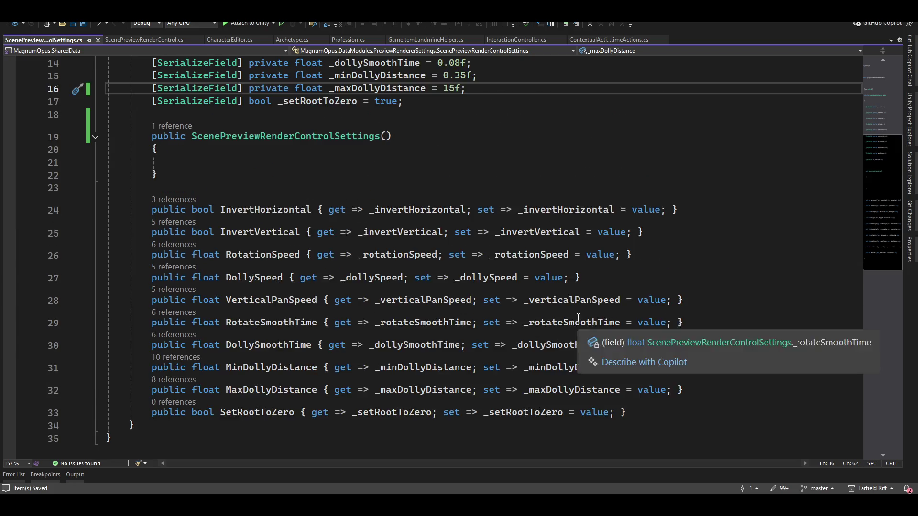
{"action": "left_click", "coordinate": [157, 40]}
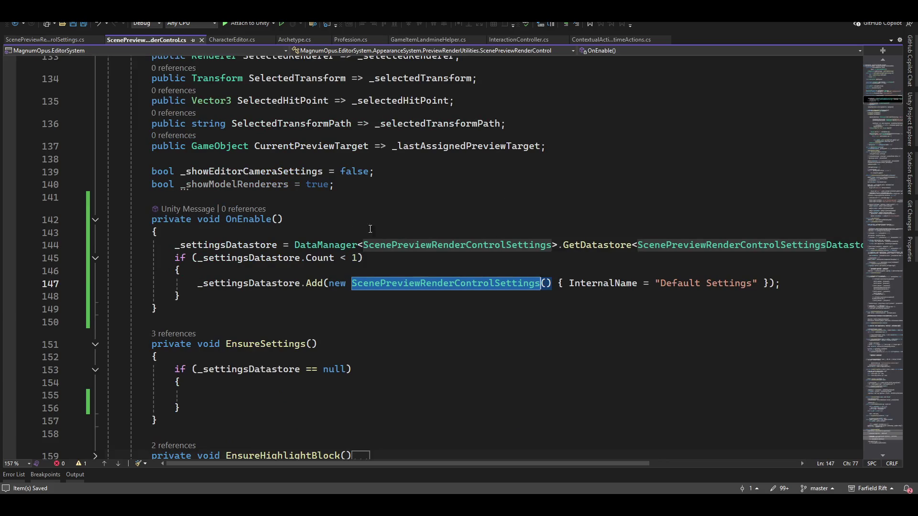
{"action": "scroll", "coordinate": [364, 311], "scroll_direction": "down", "scroll_amount": 8}
{"action": "scroll", "coordinate": [365, 314], "scroll_direction": "up", "scroll_amount": 13}
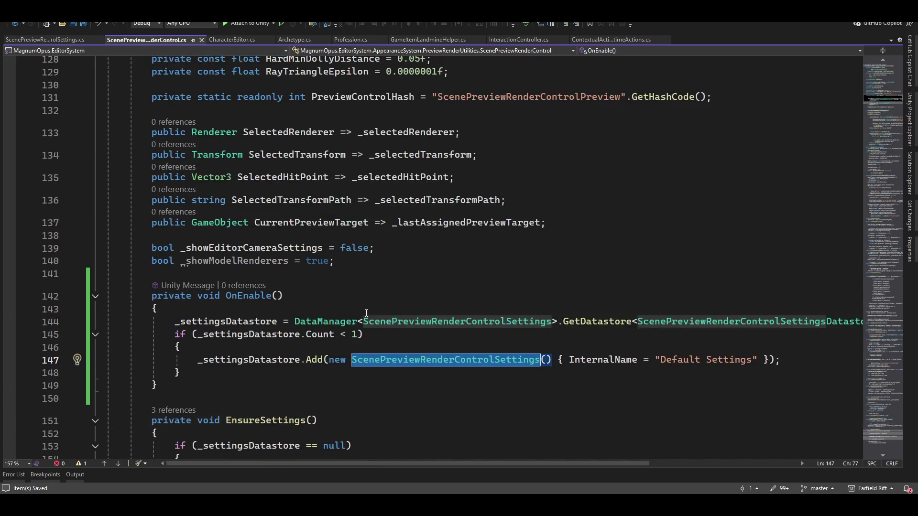
{"action": "scroll", "coordinate": [376, 296], "scroll_direction": "down", "scroll_amount": 20}
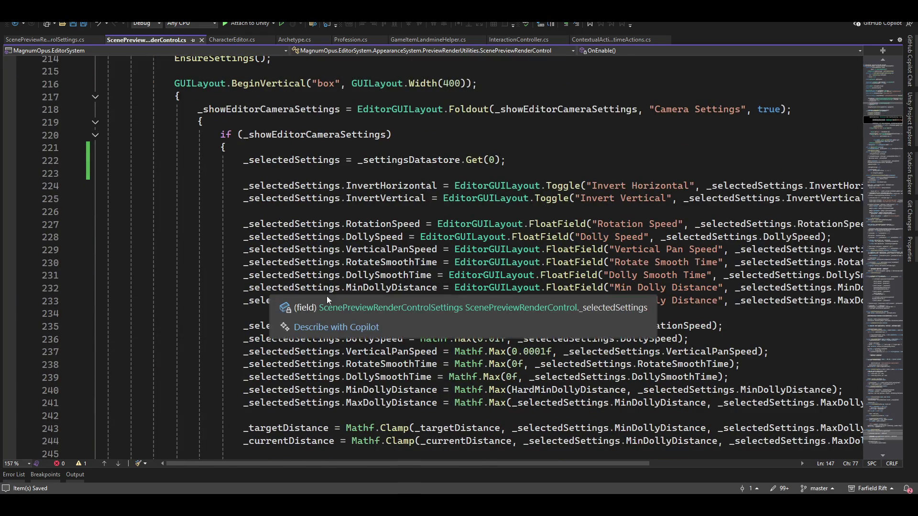
{"action": "scroll", "coordinate": [458, 322], "scroll_direction": "down", "scroll_amount": 1}
{"action": "left_click", "coordinate": [560, 365]}
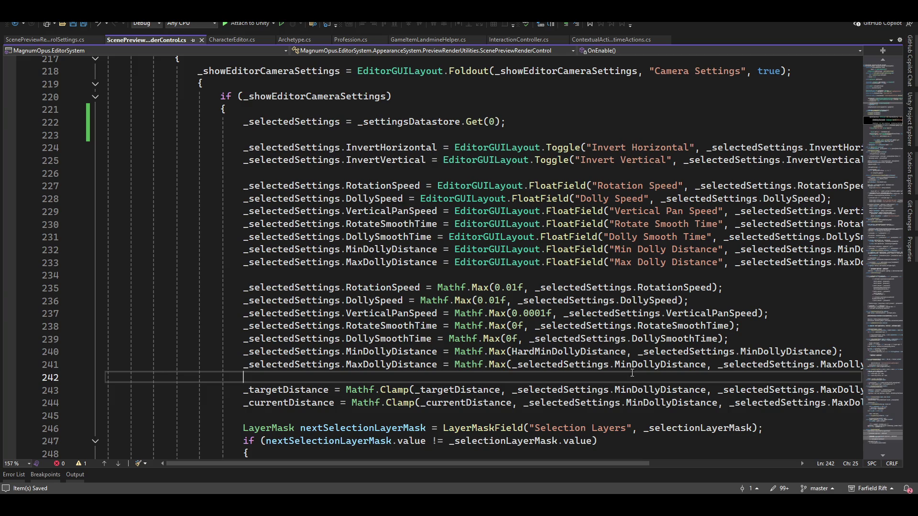
{"action": "key", "text": "End"}
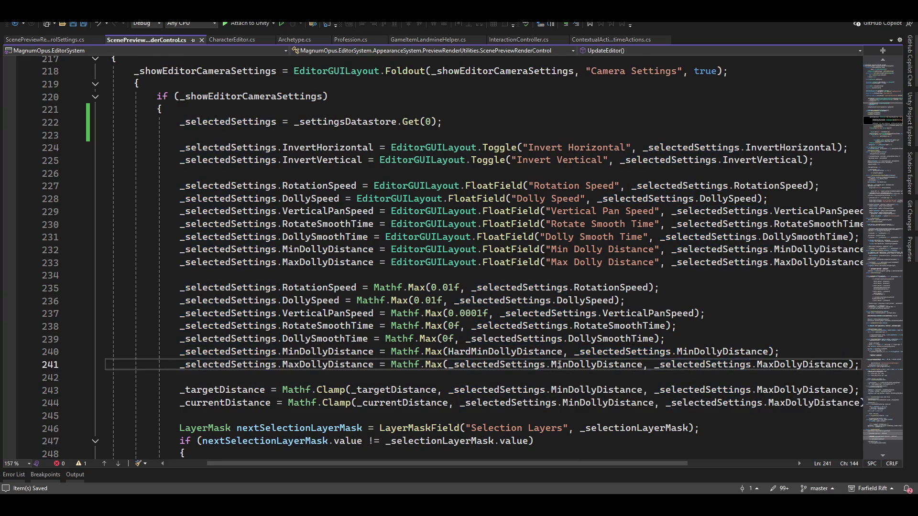
{"action": "key", "text": "Up"}
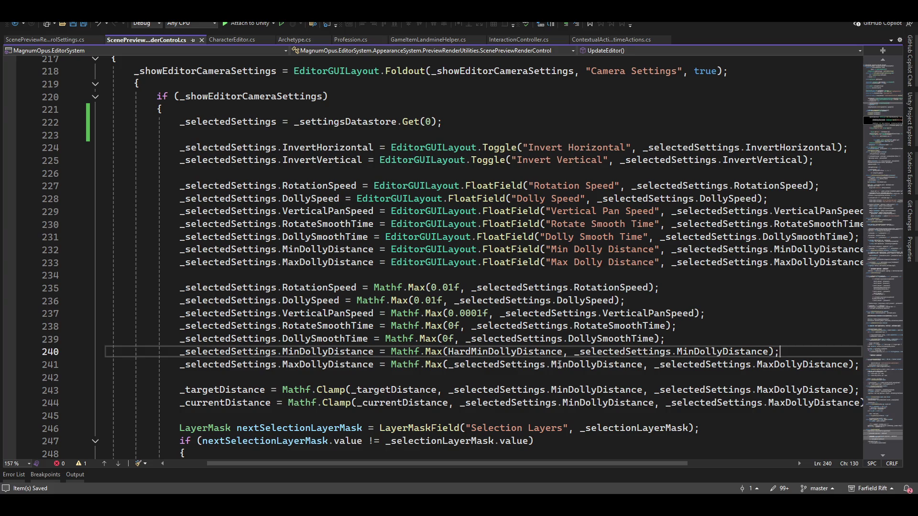
{"action": "key", "text": "Up"}
{"action": "key", "text": "Down"}
{"action": "key", "text": "Down"}
{"action": "key", "text": "Down"}
{"action": "key", "text": "Down"}
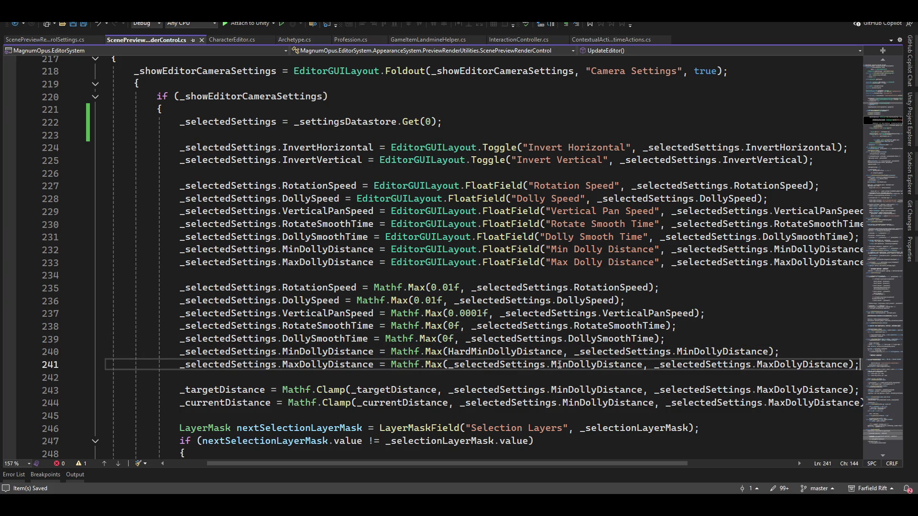
{"action": "key", "text": "End"}
{"action": "key", "text": "Up"}
{"action": "key", "text": "Up"}
{"action": "key", "text": "Up"}
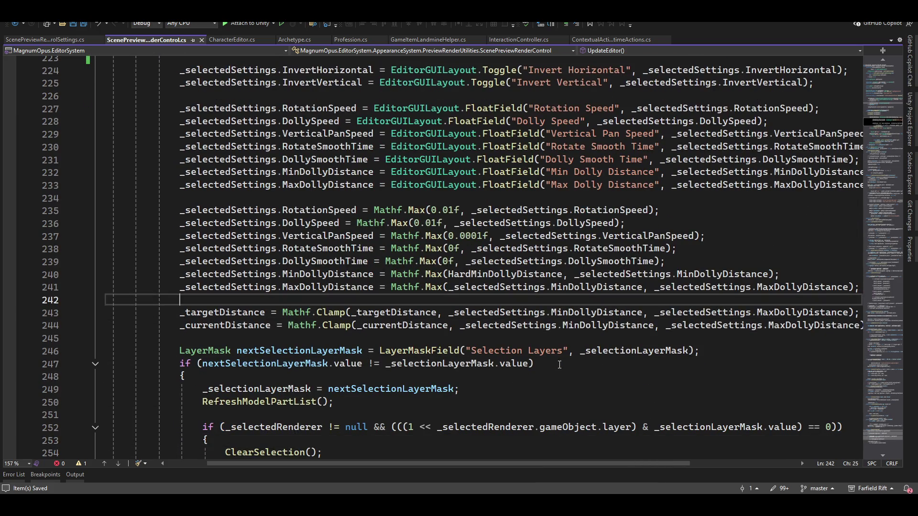
{"action": "key", "text": "Down"}
{"action": "key", "text": "End"}
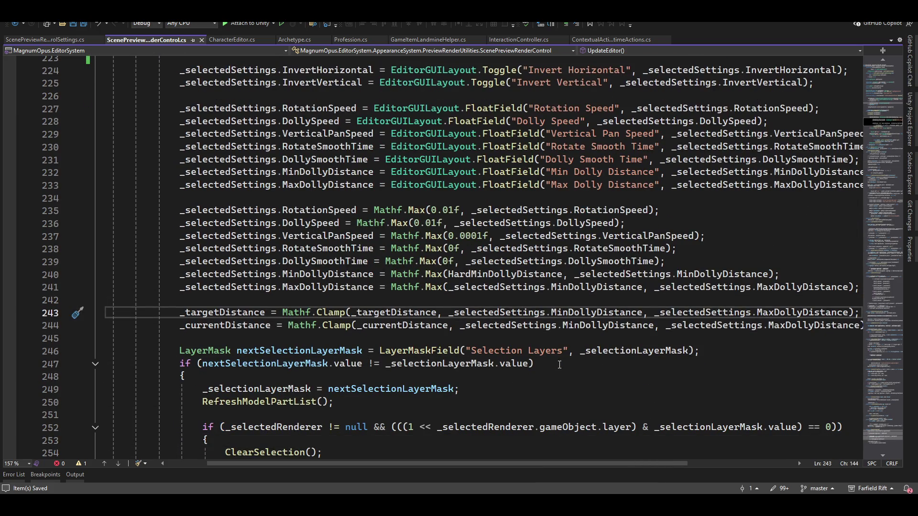
{"action": "key", "text": "Down"}
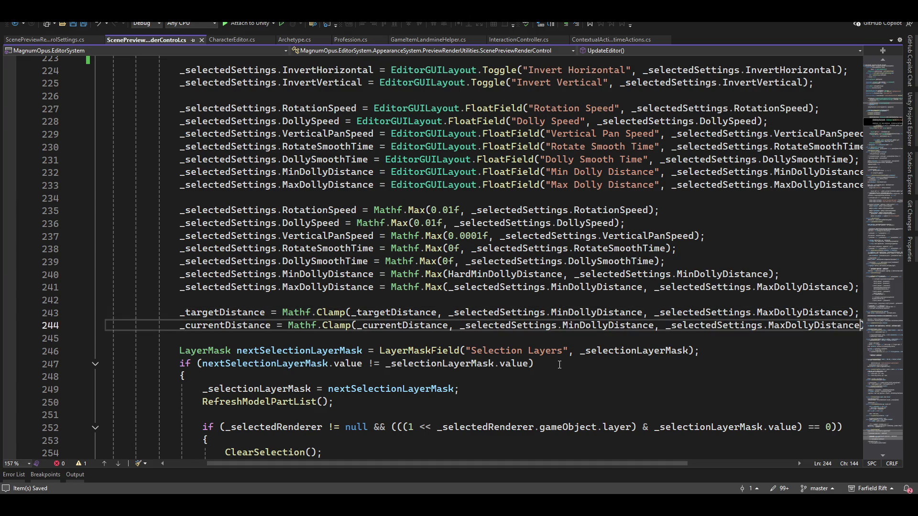
{"action": "scroll", "coordinate": [498, 333], "scroll_direction": "down", "scroll_amount": 4}
{"action": "scroll", "coordinate": [498, 333], "scroll_direction": "down", "scroll_amount": 10}
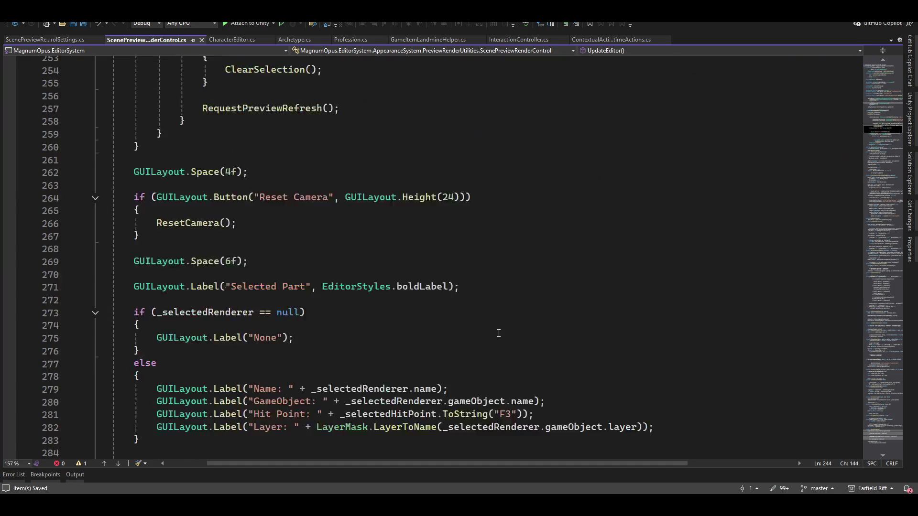
Fold the SetPreviewTarget method and search ScenePreviewRenderControl for 'if'
{"action": "scroll", "coordinate": [674, 340], "scroll_direction": "down", "scroll_amount": 10}
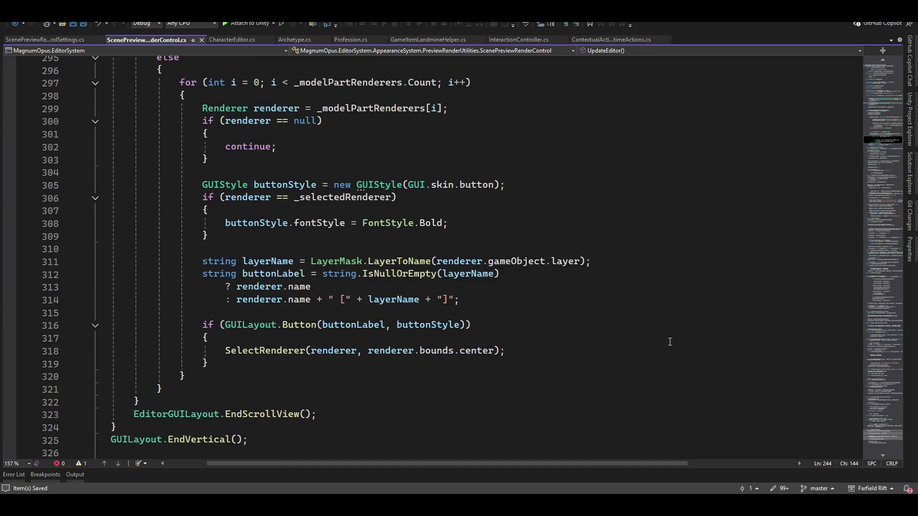
{"action": "scroll", "coordinate": [670, 341], "scroll_direction": "down", "scroll_amount": 4}
{"action": "scroll", "coordinate": [666, 342], "scroll_direction": "down", "scroll_amount": 5}
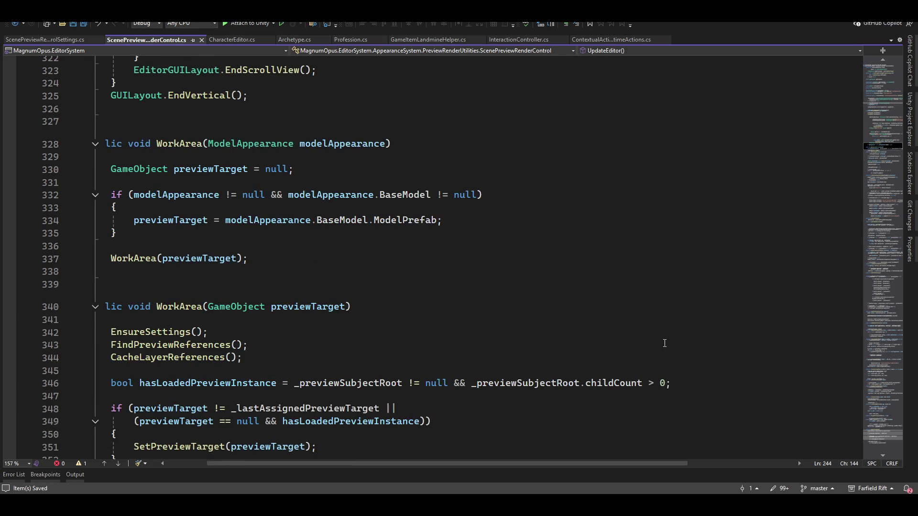
{"action": "left_click_drag", "start_coordinate": [505, 463], "coordinate": [365, 466]}
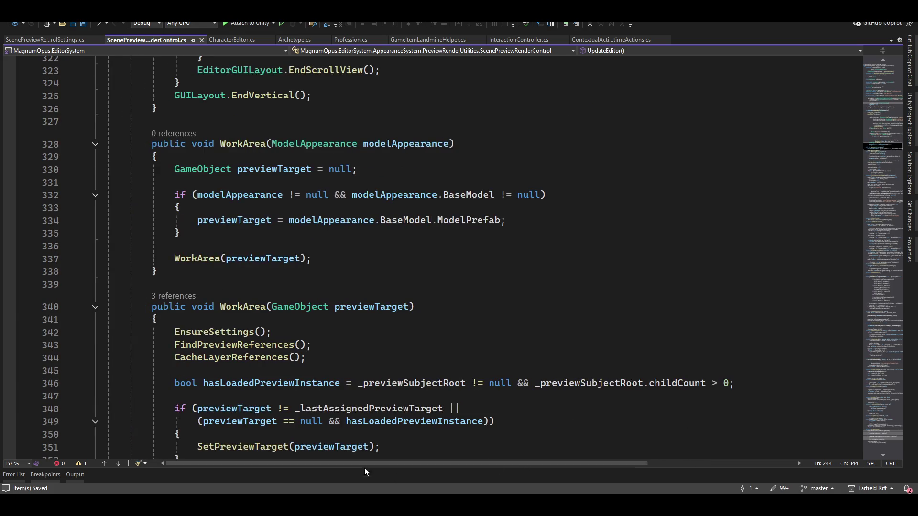
{"action": "scroll", "coordinate": [501, 358], "scroll_direction": "down", "scroll_amount": 11}
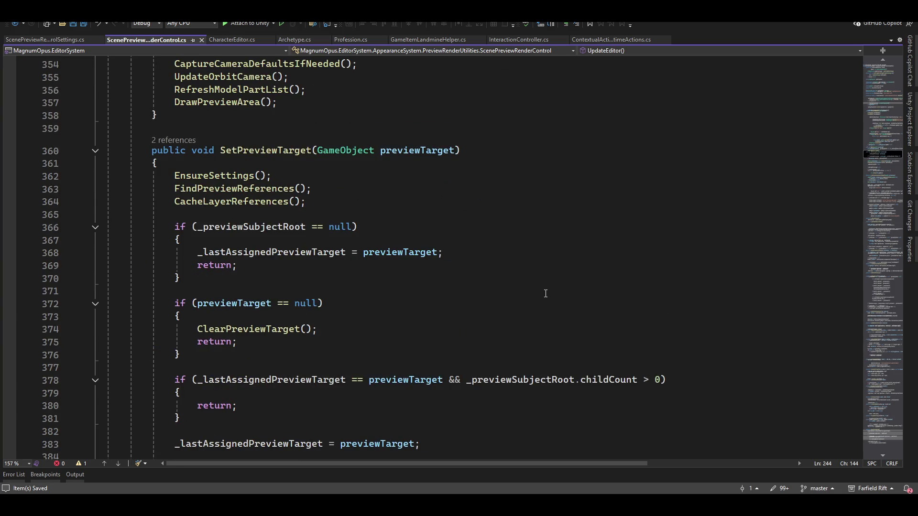
{"action": "scroll", "coordinate": [546, 294], "scroll_direction": "up", "scroll_amount": 5}
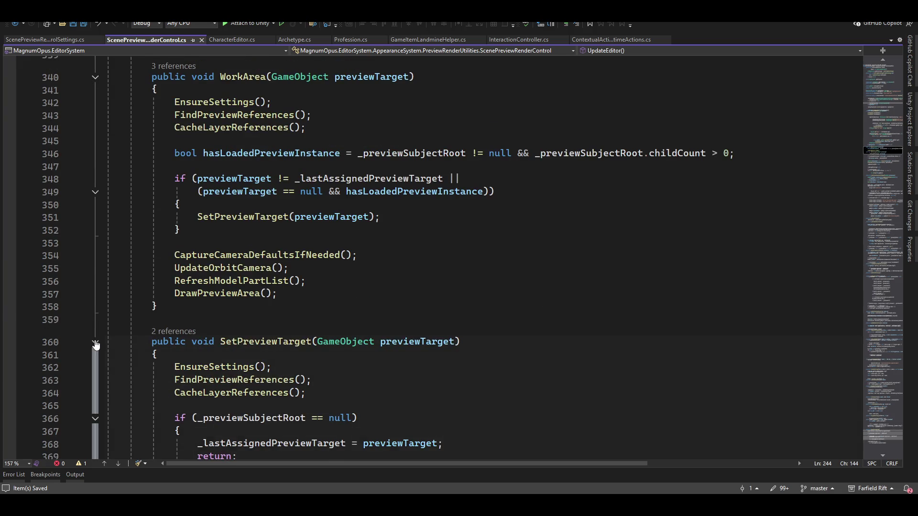
{"action": "left_click", "coordinate": [95, 343]}
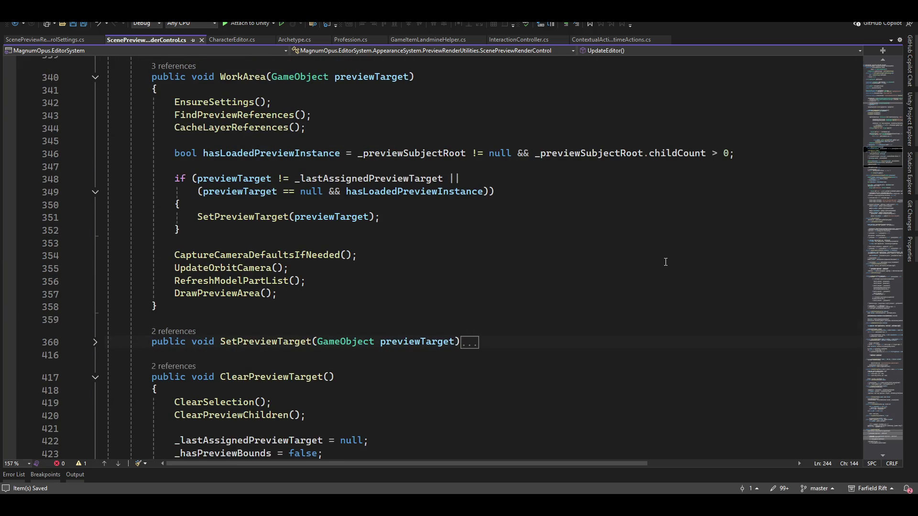
{"action": "key", "text": "ctrl+f"}
{"action": "type", "text": "if"}
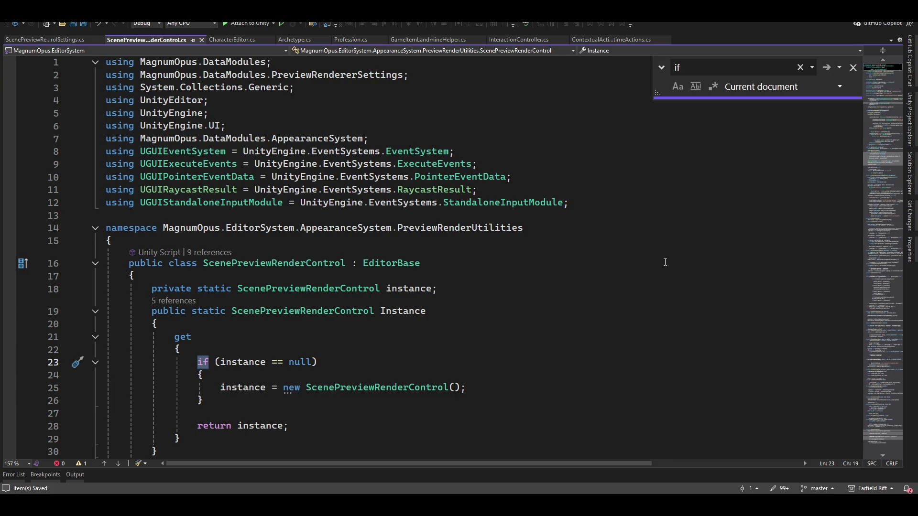
Search ScenePreviewRenderControl for _setRootToZero from the settings file and dismiss the not-found notice
{"action": "left_click", "coordinate": [10, 40]}
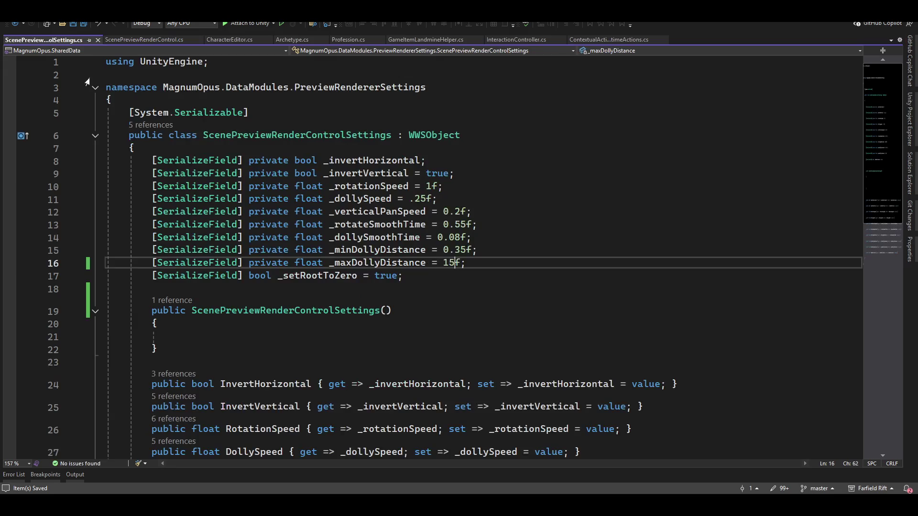
{"action": "double_click", "coordinate": [311, 278]}
{"action": "key", "text": "ctrl+c"}
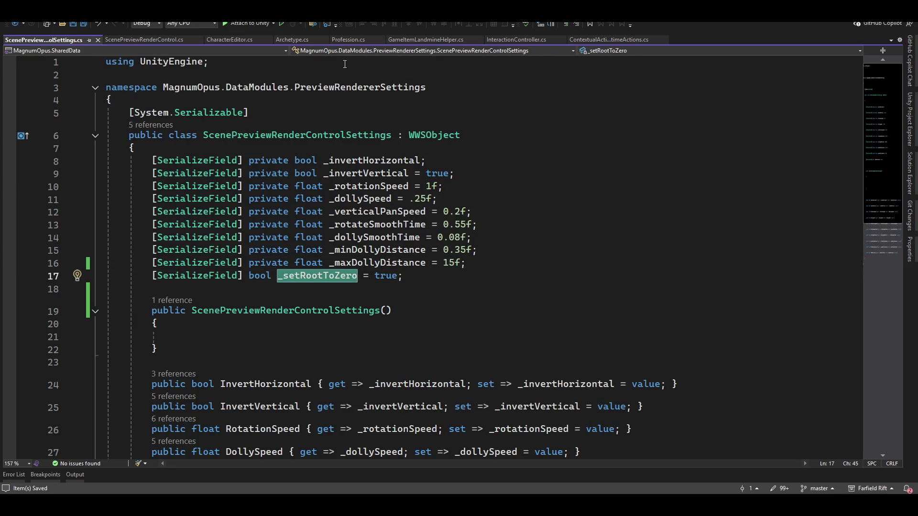
{"action": "left_click", "coordinate": [120, 40]}
{"action": "key", "text": "ctrl+v"}
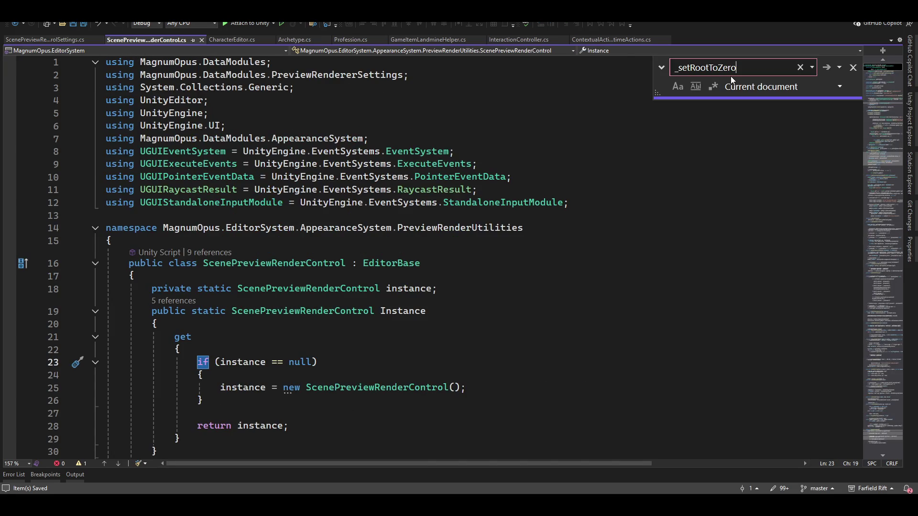
{"action": "key", "text": "Return"}
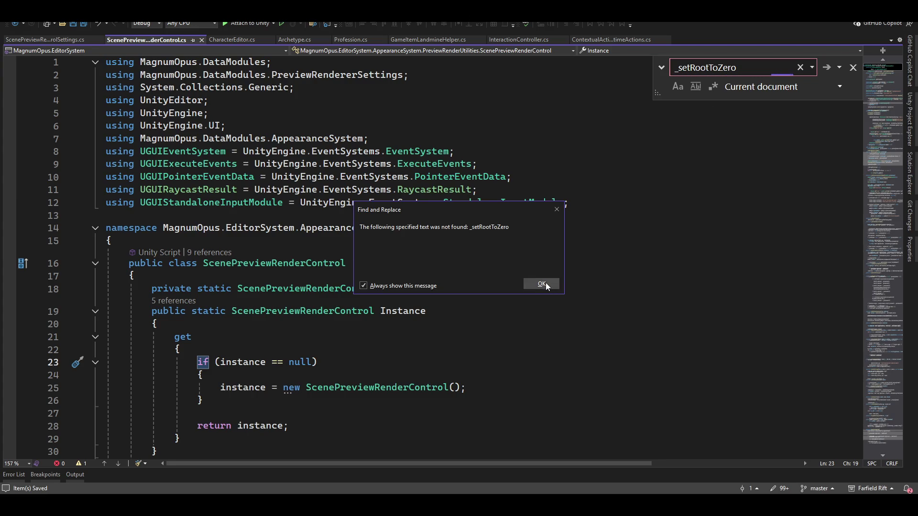
{"action": "left_click", "coordinate": [546, 282]}
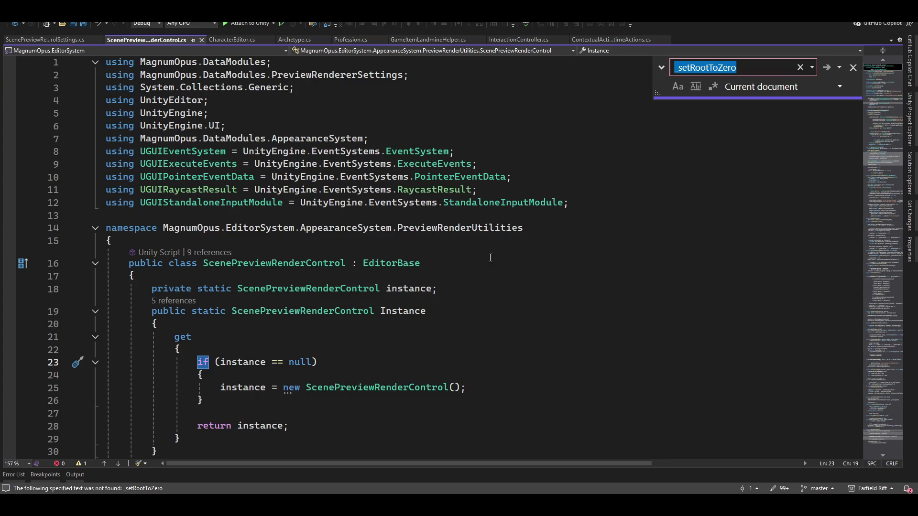
Scroll through the code and select the old search term in the Find box
{"action": "scroll", "coordinate": [513, 320], "scroll_direction": "down", "scroll_amount": 20}
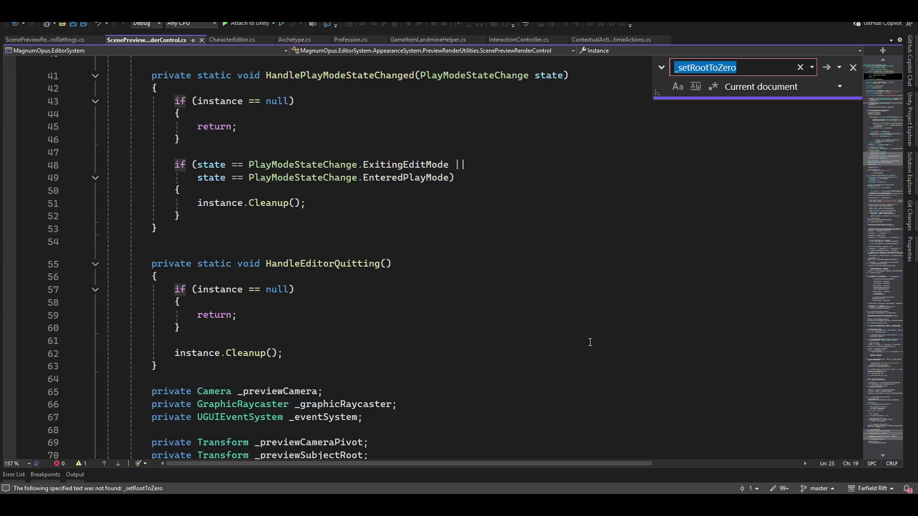
{"action": "scroll", "coordinate": [526, 386], "scroll_direction": "down", "scroll_amount": 10}
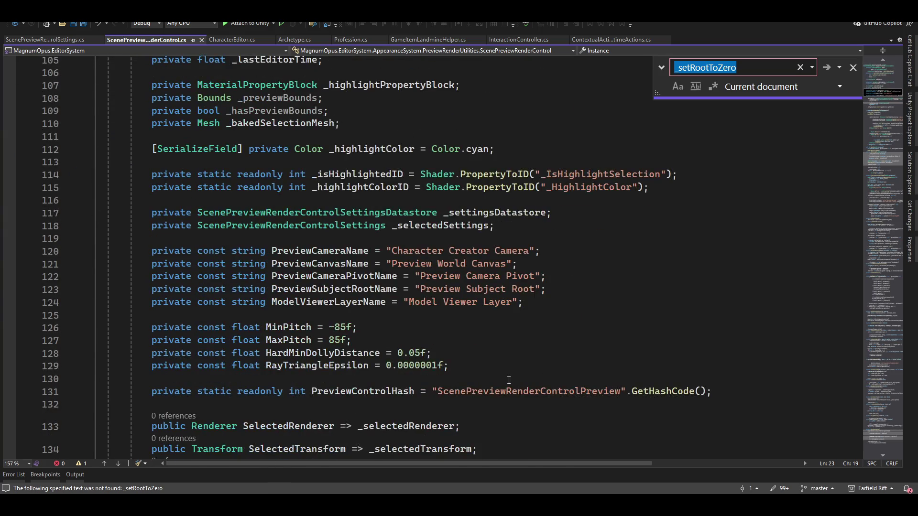
{"action": "scroll", "coordinate": [509, 380], "scroll_direction": "up", "scroll_amount": 5}
{"action": "scroll", "coordinate": [574, 368], "scroll_direction": "down", "scroll_amount": 6}
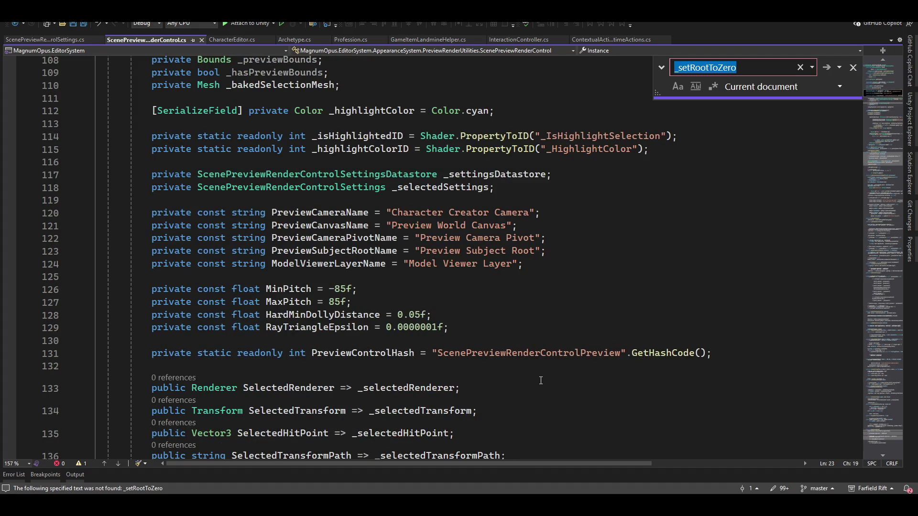
{"action": "scroll", "coordinate": [735, 273], "scroll_direction": "up", "scroll_amount": 4}
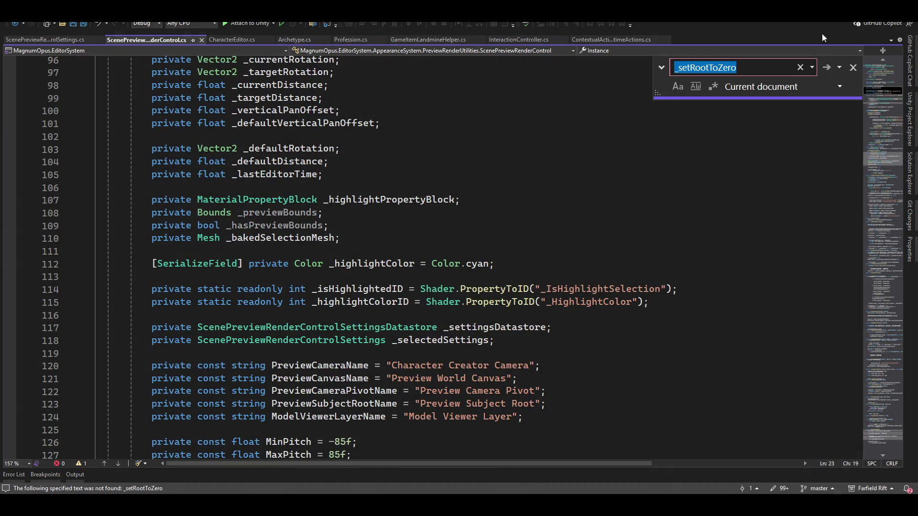
{"action": "left_click", "coordinate": [770, 67]}
{"action": "double_click", "coordinate": [770, 67]}
Search for 'instant' to reach the Object.Instantiate call at line 396
{"action": "type", "text": "instant"}
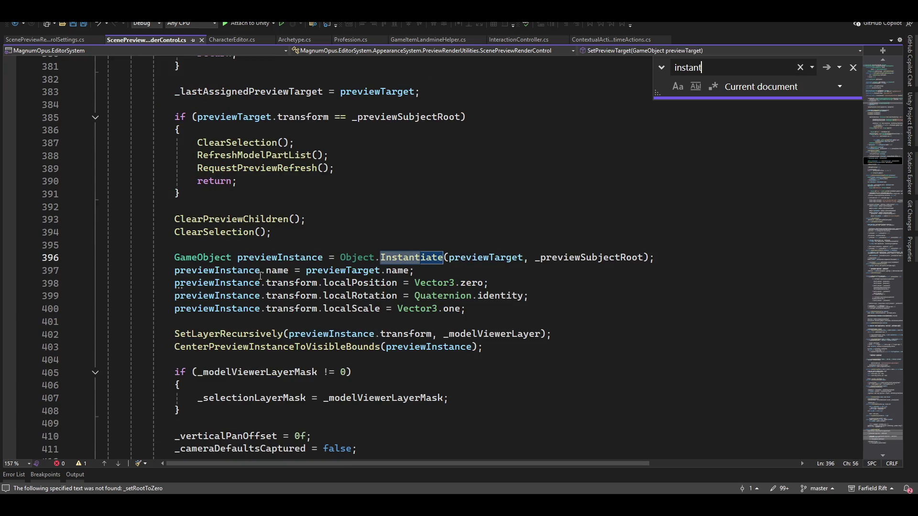
{"action": "left_click", "coordinate": [277, 257]}
{"action": "key", "text": "End"}
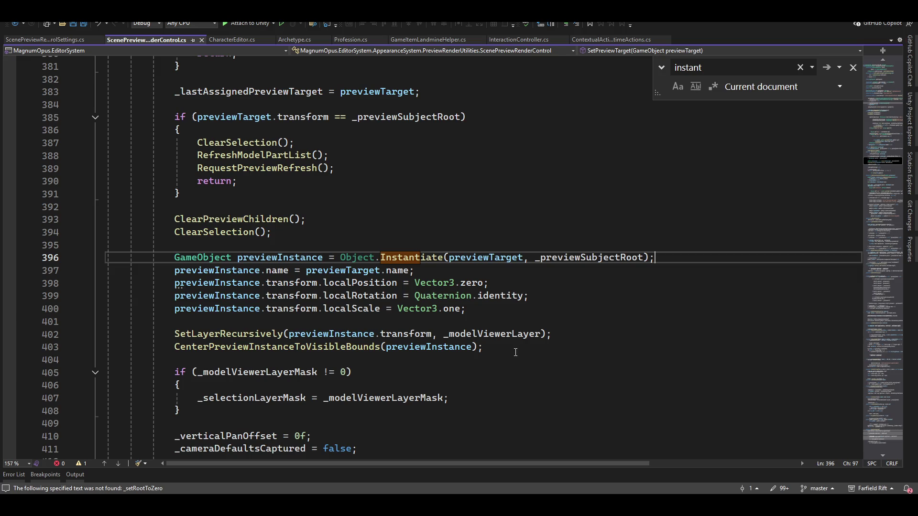
Review the SetPreviewTarget and UpdateEditor code, close the Find panel and minimize Visual Studio
{"action": "scroll", "coordinate": [544, 348], "scroll_direction": "up", "scroll_amount": 14}
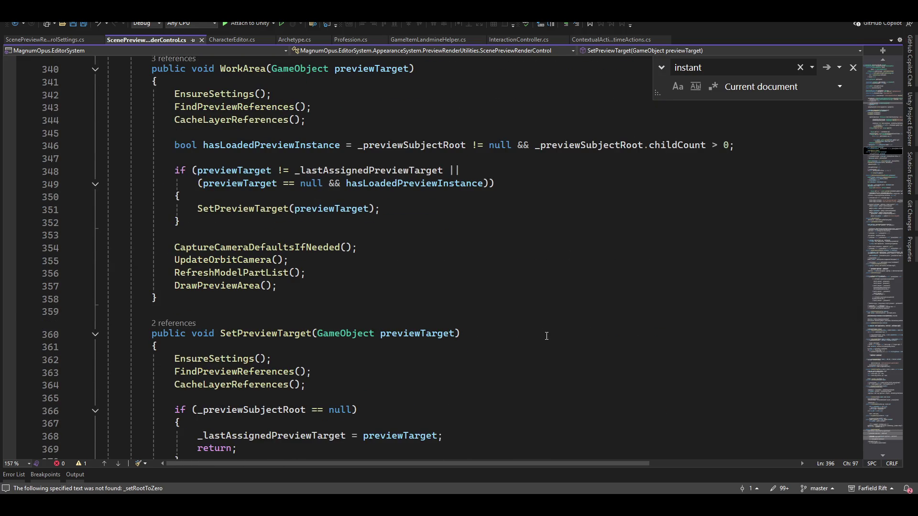
{"action": "scroll", "coordinate": [547, 336], "scroll_direction": "down", "scroll_amount": 5}
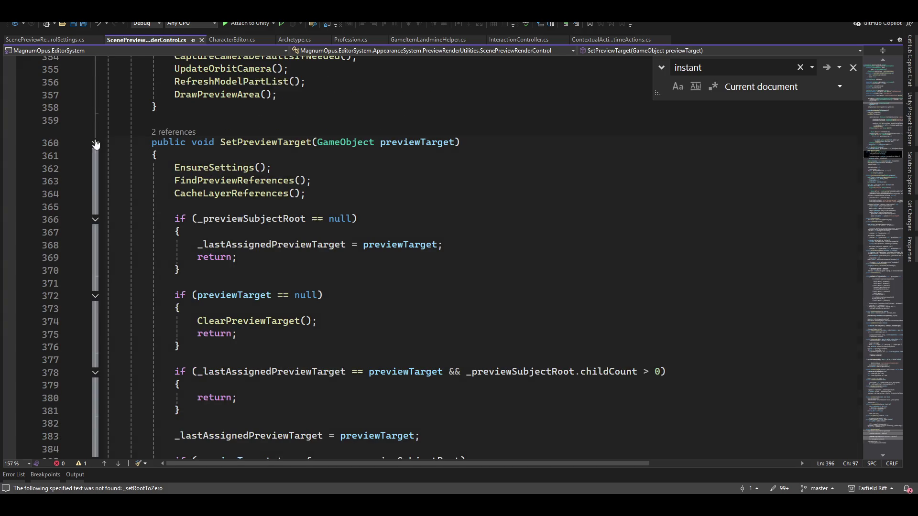
{"action": "scroll", "coordinate": [474, 215], "scroll_direction": "down", "scroll_amount": 5}
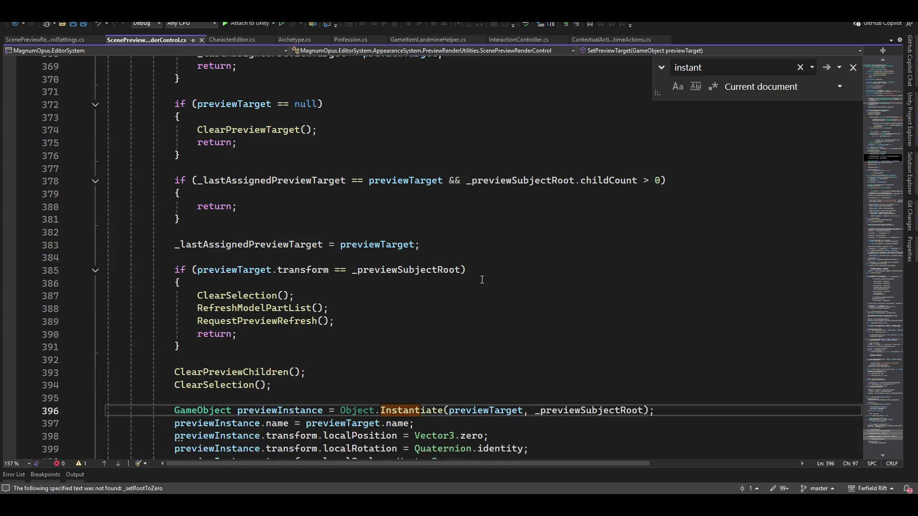
{"action": "scroll", "coordinate": [257, 404], "scroll_direction": "down", "scroll_amount": 4}
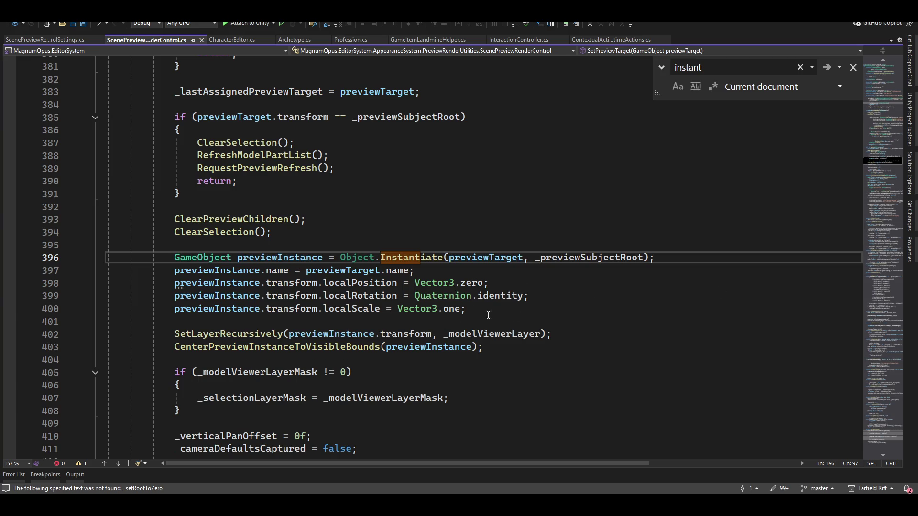
{"action": "scroll", "coordinate": [620, 324], "scroll_direction": "down", "scroll_amount": 3}
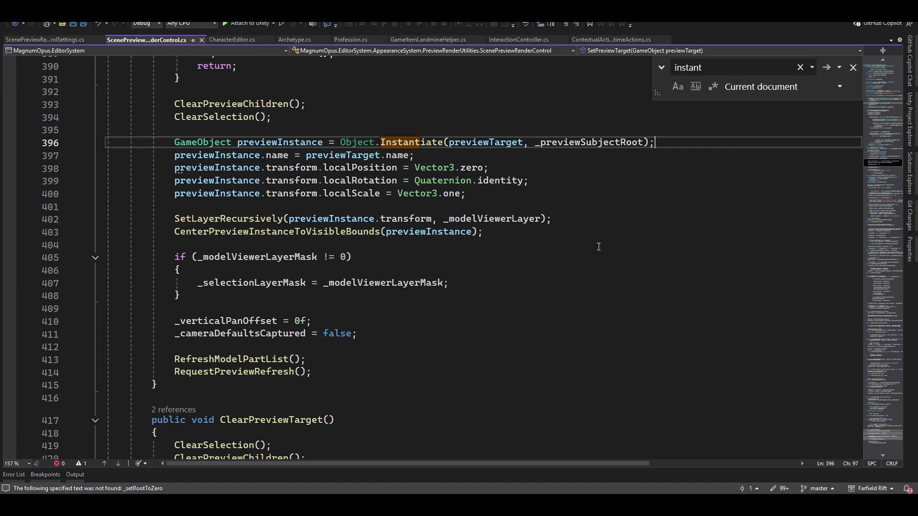
{"action": "scroll", "coordinate": [605, 267], "scroll_direction": "down", "scroll_amount": 2}
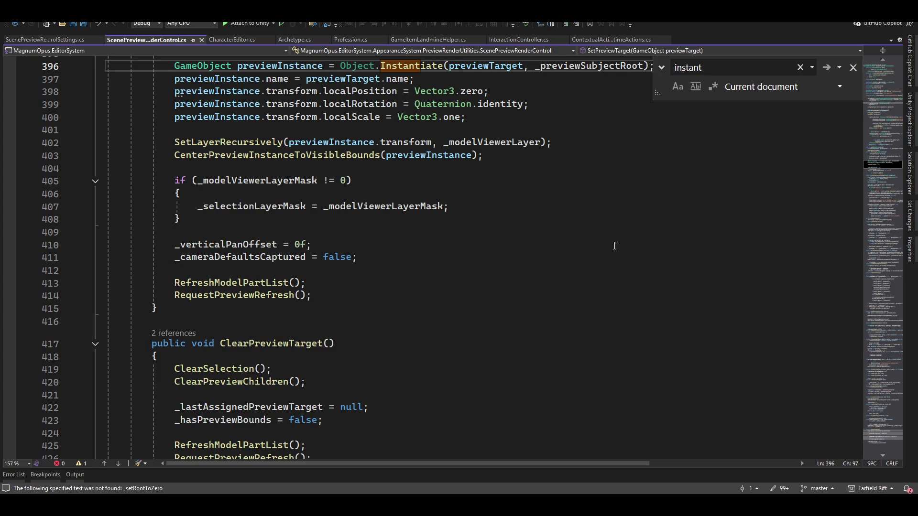
{"action": "scroll", "coordinate": [614, 246], "scroll_direction": "down", "scroll_amount": 2}
{"action": "scroll", "coordinate": [602, 285], "scroll_direction": "up", "scroll_amount": 9}
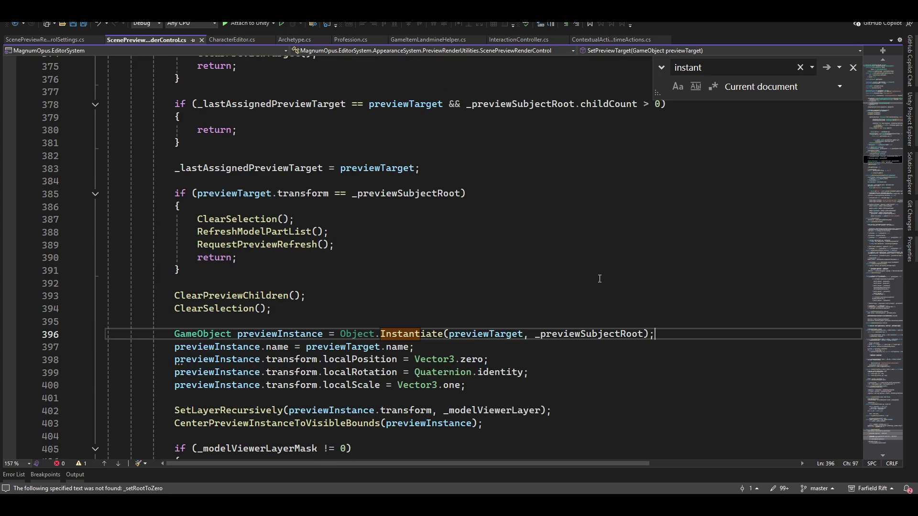
{"action": "scroll", "coordinate": [579, 279], "scroll_direction": "up", "scroll_amount": 20}
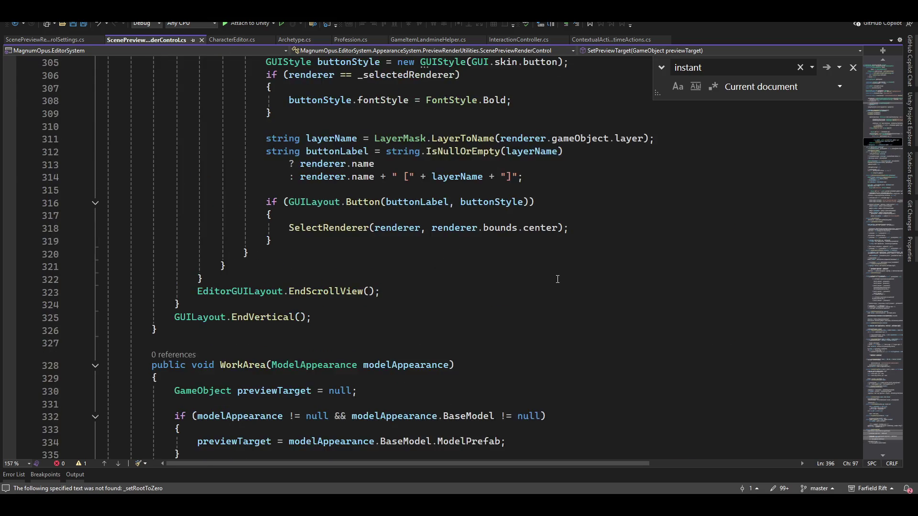
{"action": "scroll", "coordinate": [557, 279], "scroll_direction": "up", "scroll_amount": 20}
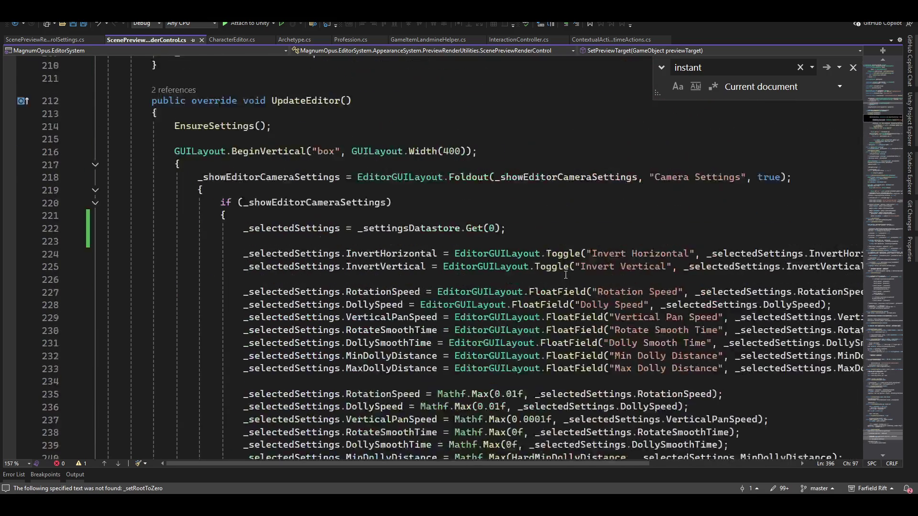
{"action": "scroll", "coordinate": [565, 275], "scroll_direction": "up", "scroll_amount": 9}
{"action": "left_click", "coordinate": [854, 68]}
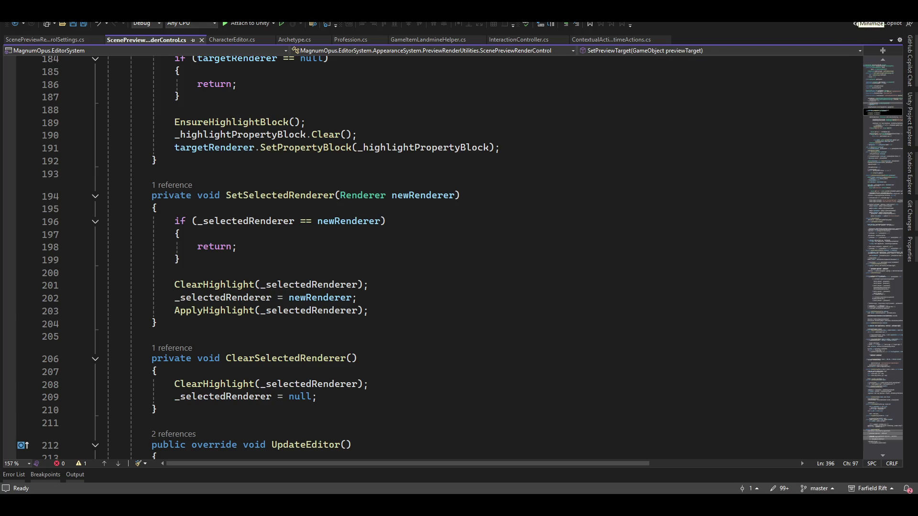
{"action": "left_click", "coordinate": [858, 19]}
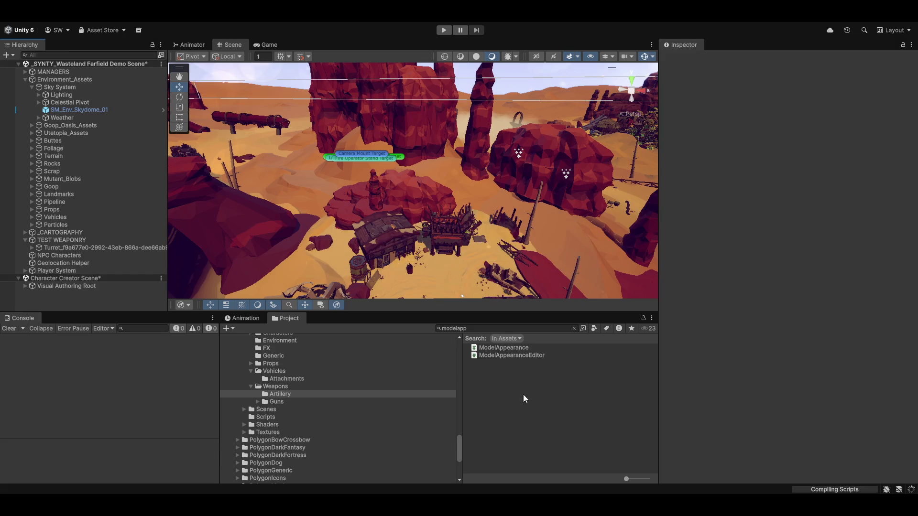
Clear the Console's serialization errors and orbit the Scene view around the camp
{"action": "left_click", "coordinate": [18, 327]}
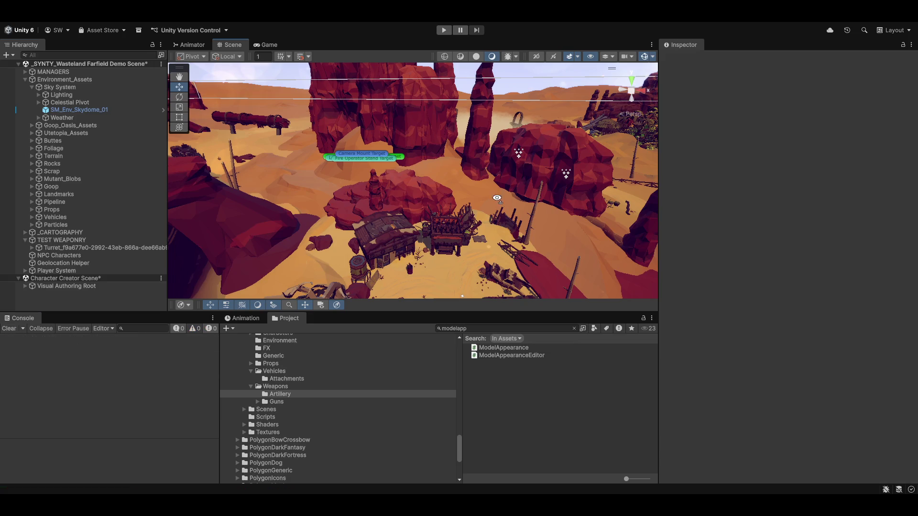
{"action": "mouse_move", "coordinate": [497, 199]}
{"action": "left_mouse_down"}
{"action": "mouse_move", "coordinate": [494, 230]}
{"action": "mouse_move", "coordinate": [643, 188]}
{"action": "left_mouse_up"}
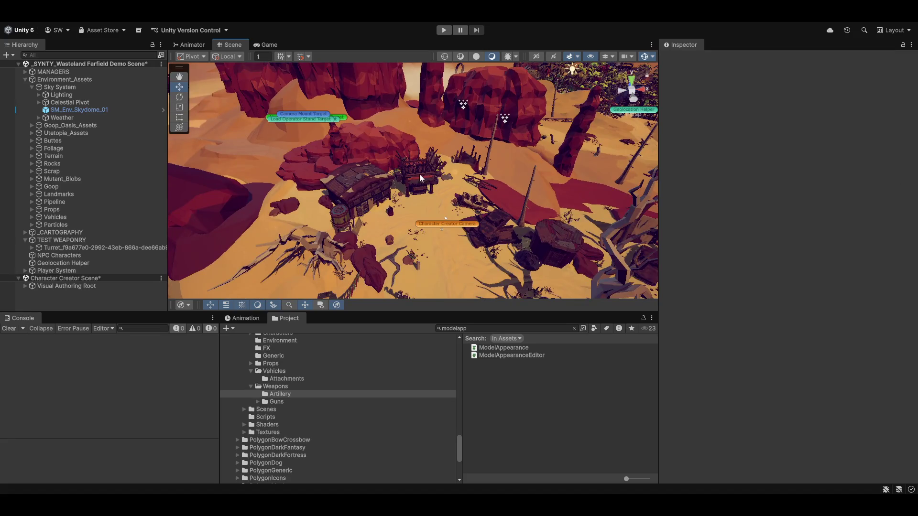
{"action": "mouse_move", "coordinate": [420, 178]}
{"action": "left_mouse_down"}
{"action": "mouse_move", "coordinate": [364, 219]}
{"action": "mouse_move", "coordinate": [418, 44]}
{"action": "left_mouse_up"}
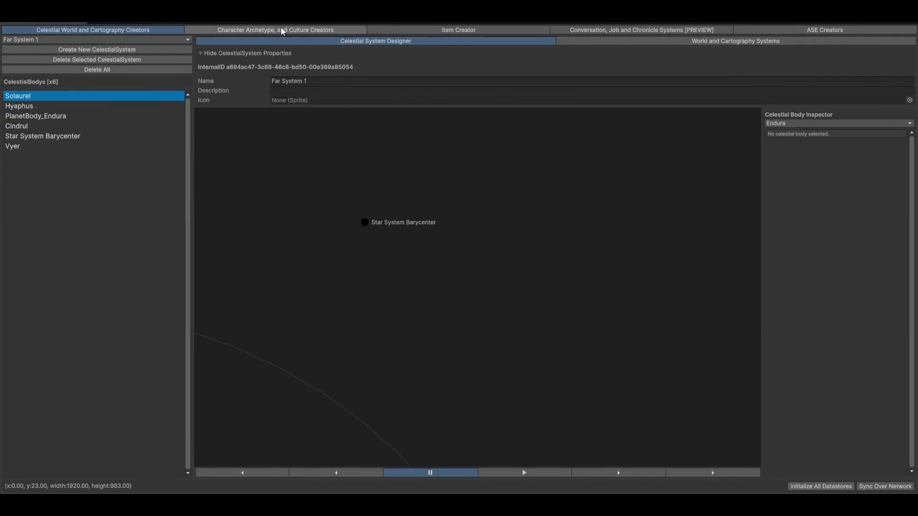
Switch to the character creators and orbit the preview with camera settings expanded
{"action": "left_click", "coordinate": [282, 30]}
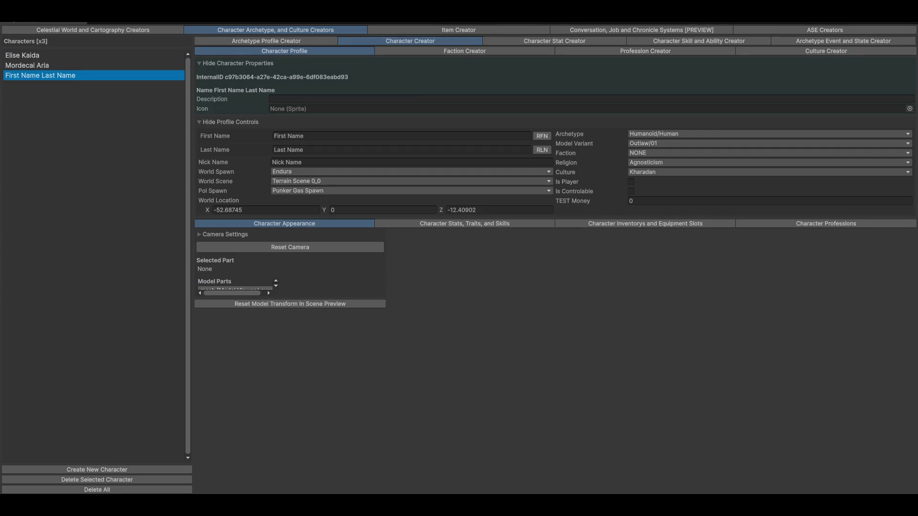
{"action": "left_click", "coordinate": [240, 235]}
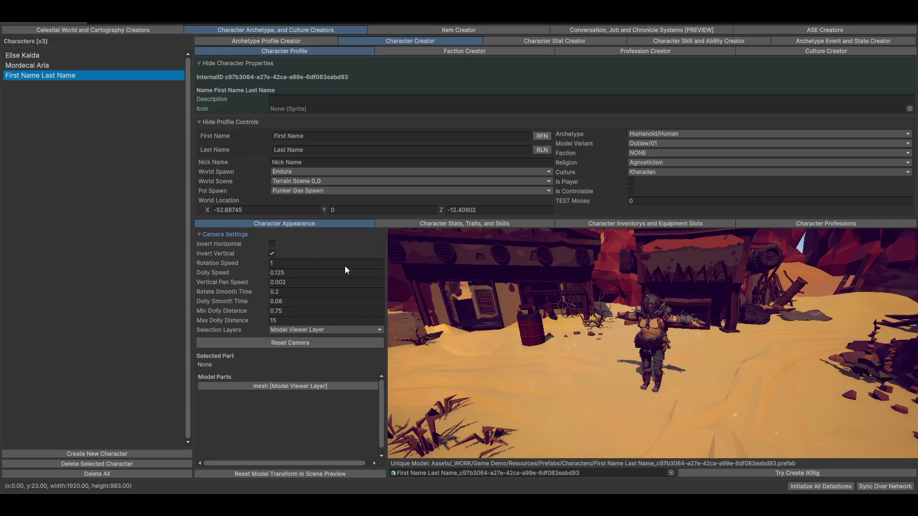
{"action": "left_click_drag", "start_coordinate": [637, 380], "coordinate": [650, 385]}
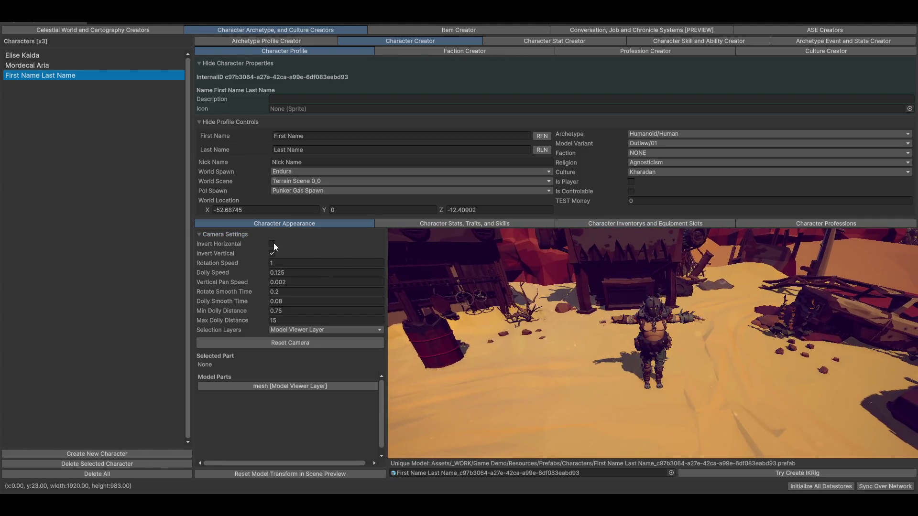
{"action": "left_click", "coordinate": [220, 233]}
{"action": "left_click", "coordinate": [220, 233]}
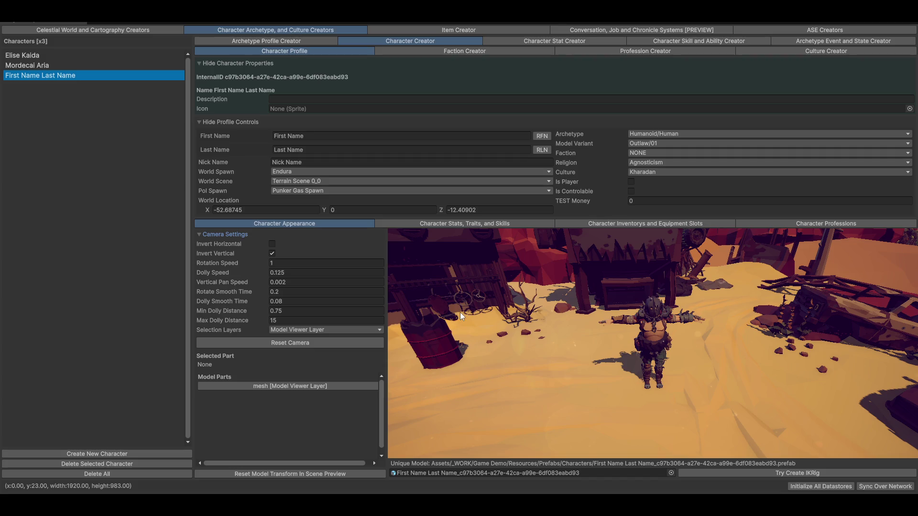
Reset the character preview camera, orbit to its side, and switch to the Item Creator
{"action": "left_click", "coordinate": [259, 342]}
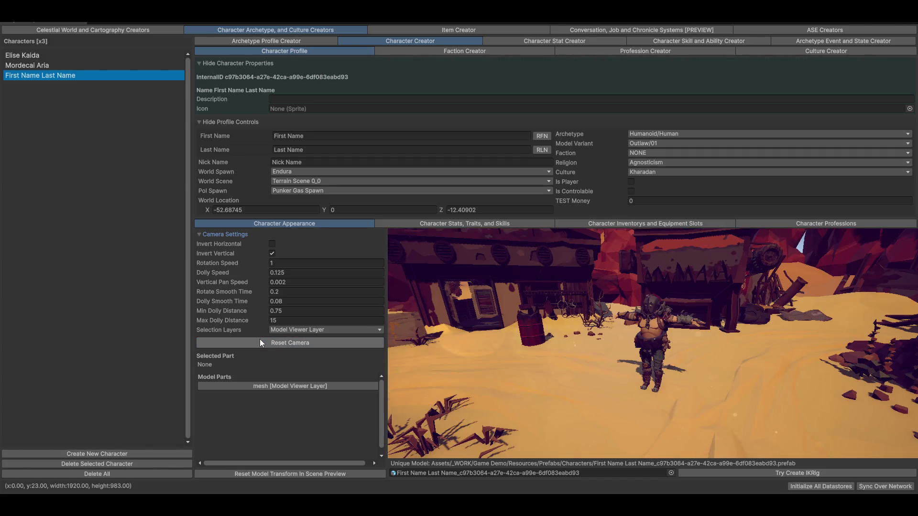
{"action": "left_click_drag", "start_coordinate": [541, 365], "coordinate": [575, 365]}
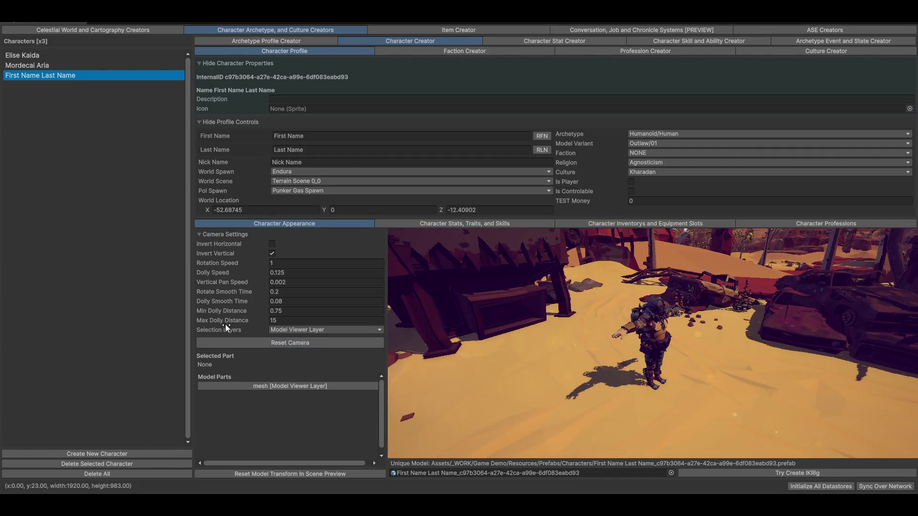
{"action": "scroll", "coordinate": [621, 348], "scroll_direction": "up", "scroll_amount": 5}
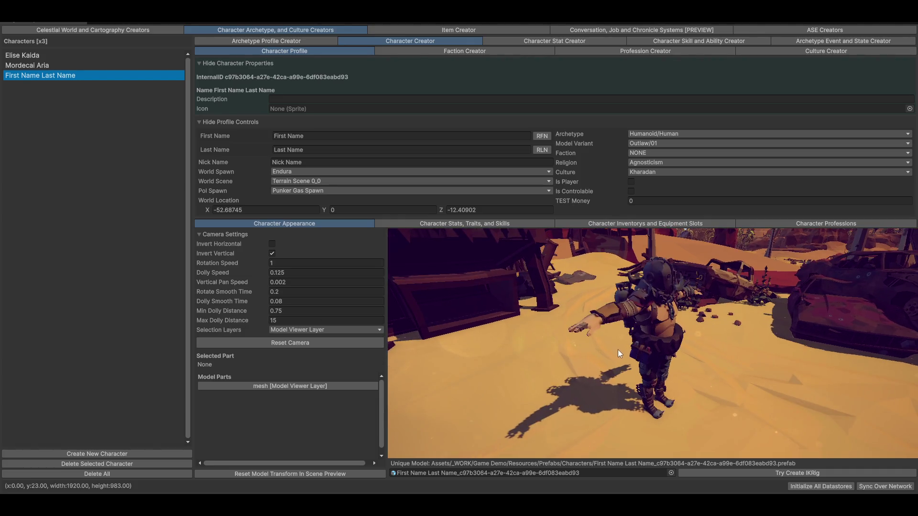
{"action": "scroll", "coordinate": [618, 352], "scroll_direction": "down", "scroll_amount": 5}
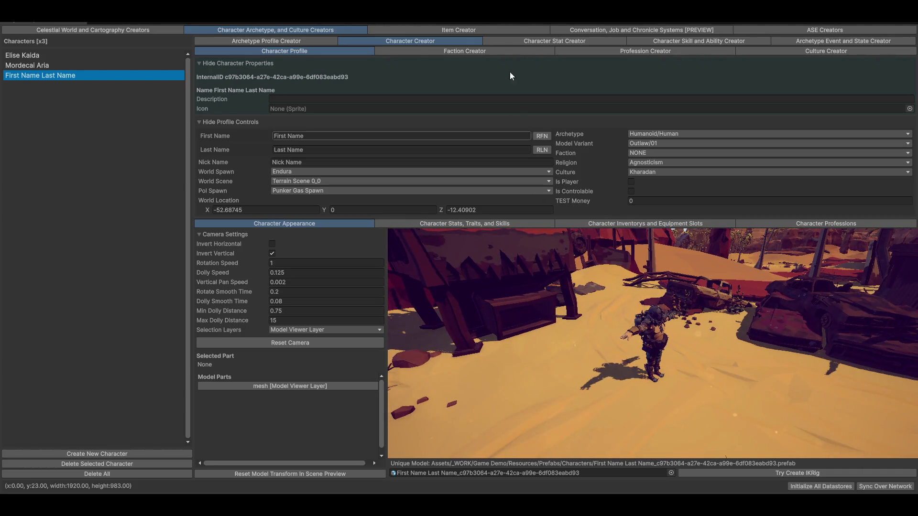
{"action": "left_click", "coordinate": [486, 29]}
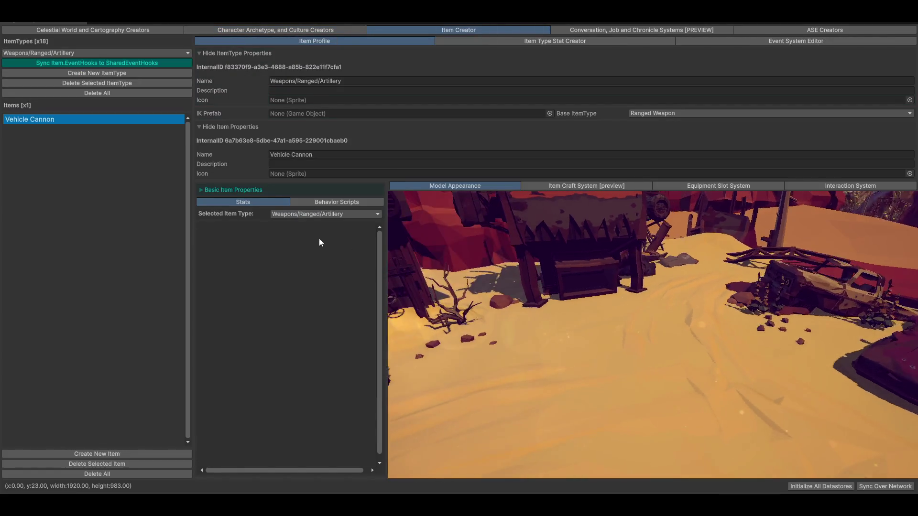
Set the item type to Weapons > Melee > Axes > Hatchets to show ScrAxe
{"action": "left_click", "coordinate": [62, 53]}
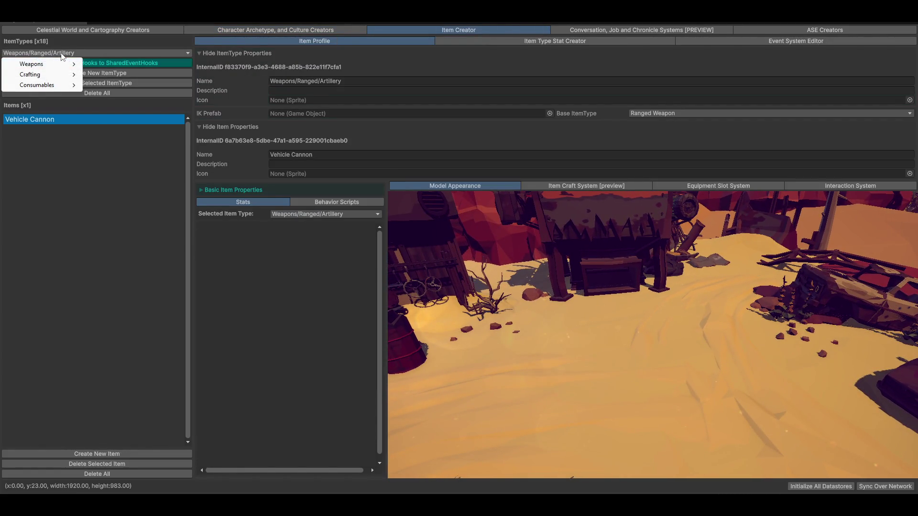
{"action": "mouse_move", "coordinate": [31, 64]}
{"action": "mouse_move", "coordinate": [106, 63]}
{"action": "mouse_move", "coordinate": [168, 63]}
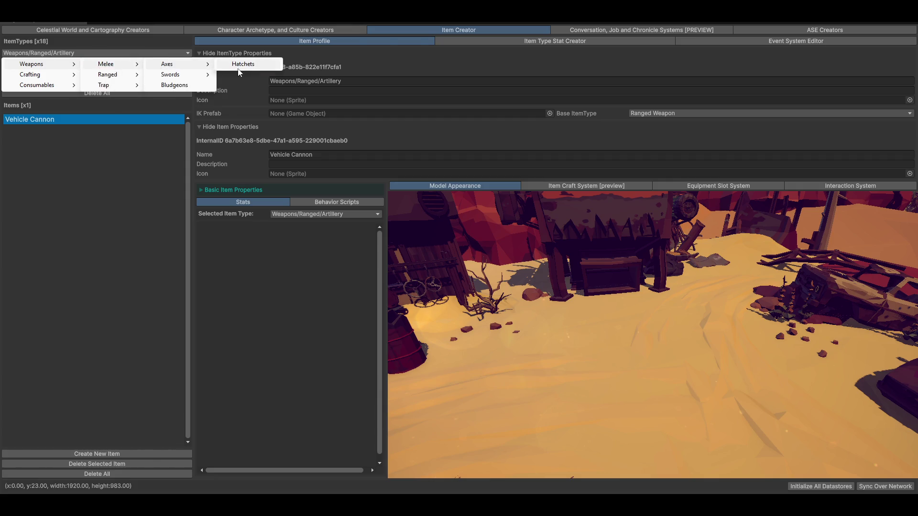
{"action": "left_click", "coordinate": [239, 69]}
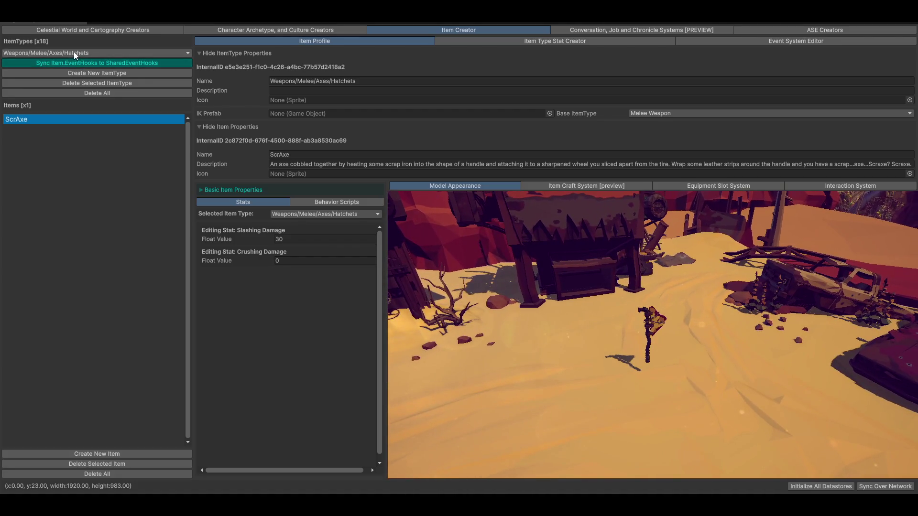
Switch the item type back to Weapons > Ranged > Artillery
{"action": "left_click", "coordinate": [74, 52]}
{"action": "mouse_move", "coordinate": [57, 64]}
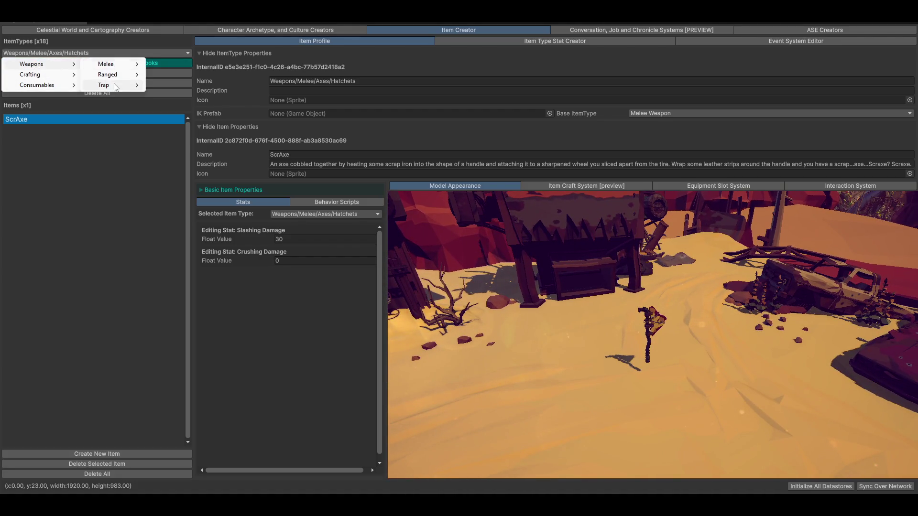
{"action": "mouse_move", "coordinate": [115, 75]}
{"action": "left_click", "coordinate": [172, 103]}
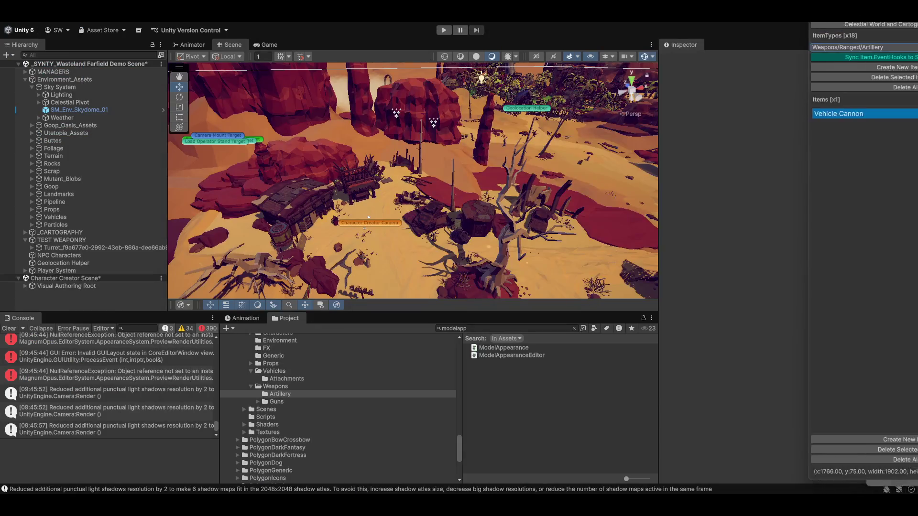
Clear the Console and expand Visual Authoring Root down to SM_Veh_Artillery_01_Modded
{"action": "left_click", "coordinate": [9, 328]}
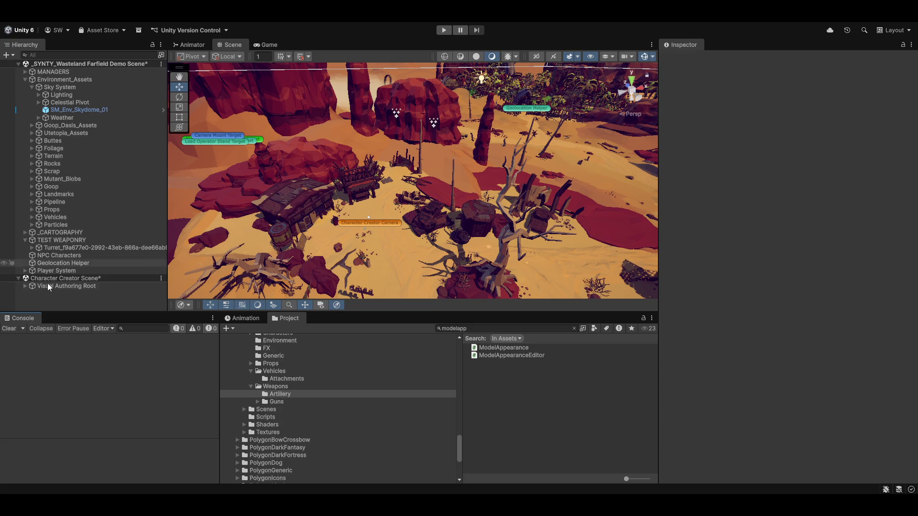
{"action": "left_click", "coordinate": [23, 288]}
{"action": "left_click", "coordinate": [25, 287]}
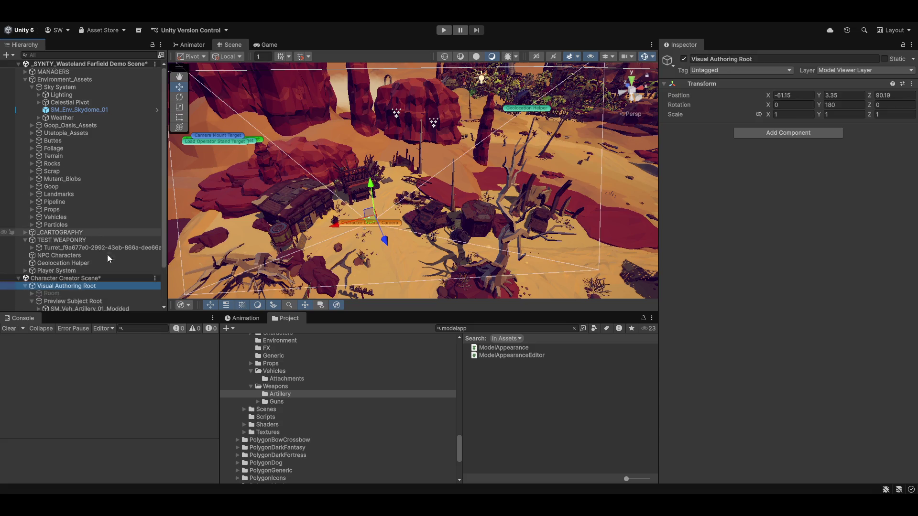
{"action": "scroll", "coordinate": [109, 260], "scroll_direction": "down", "scroll_amount": 3}
{"action": "left_click", "coordinate": [57, 263]}
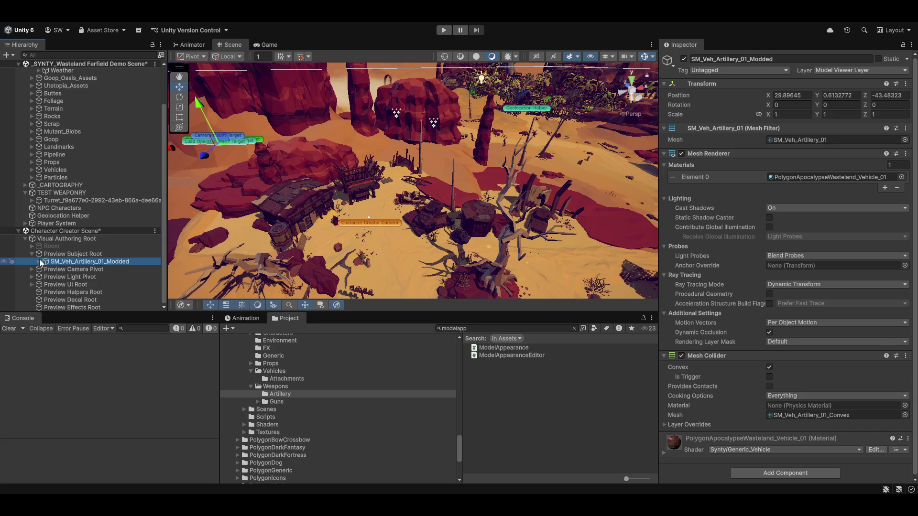
{"action": "left_click", "coordinate": [39, 262]}
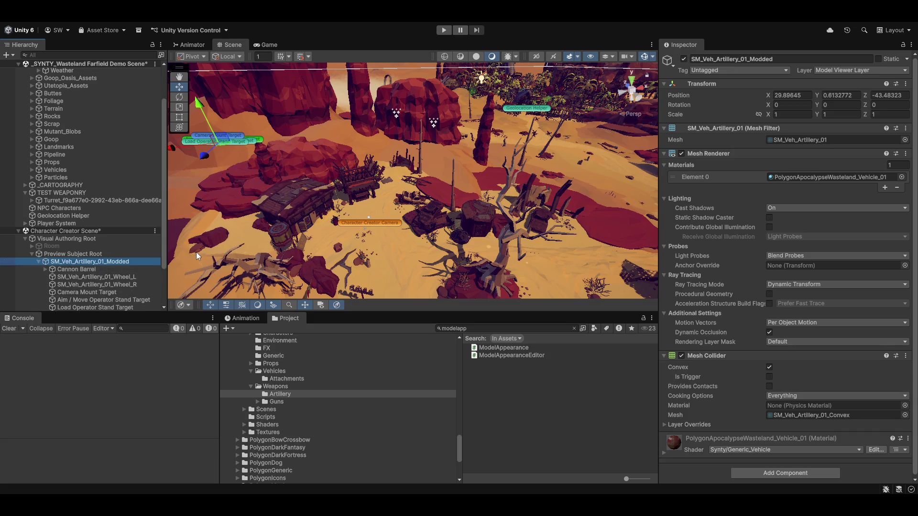
Inspect Preview Subject Root and the artillery object, then select the SM_Veh_Artillery_01_Modded prefab asset
{"action": "left_click", "coordinate": [72, 254]}
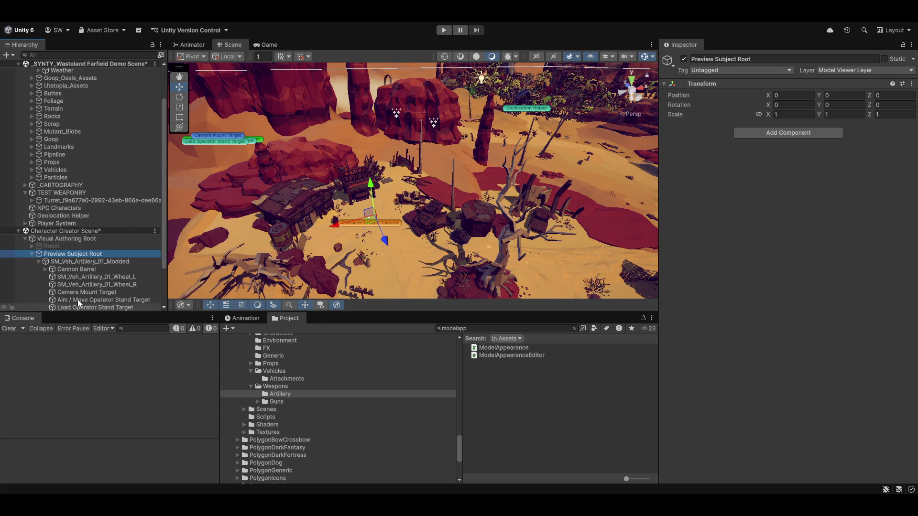
{"action": "left_click", "coordinate": [89, 262]}
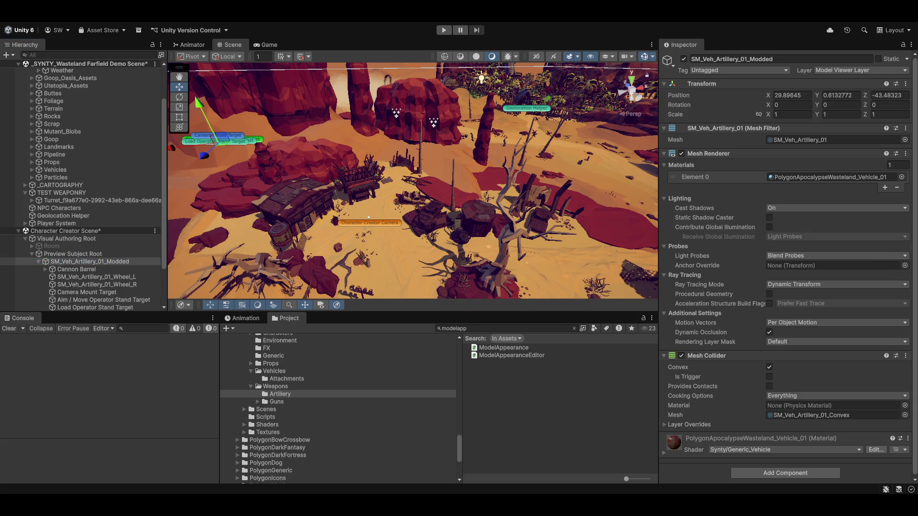
{"action": "key", "text": "Escape"}
{"action": "left_click", "coordinate": [518, 348]}
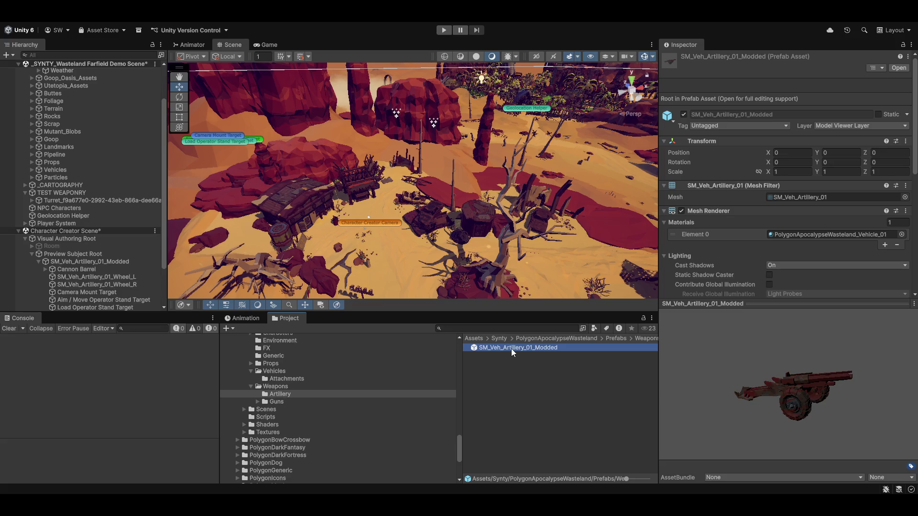
Place an artillery prefab instance in the scene at position 0, 0, 0
{"action": "mouse_move", "coordinate": [512, 348]}
{"action": "left_mouse_down"}
{"action": "mouse_move", "coordinate": [459, 282]}
{"action": "mouse_move", "coordinate": [404, 251]}
{"action": "left_mouse_up"}
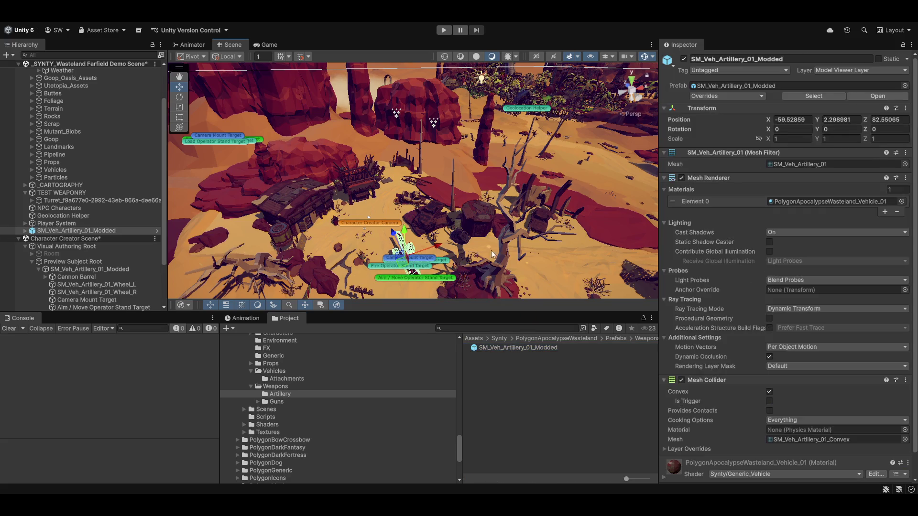
{"action": "left_click", "coordinate": [805, 118]}
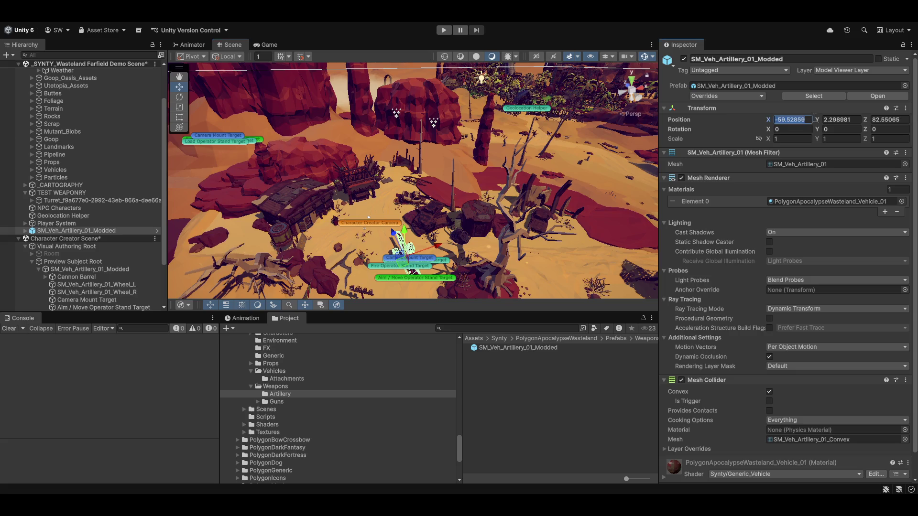
{"action": "type", "text": "0"}
{"action": "key", "text": "Tab"}
{"action": "type", "text": "0"}
{"action": "key", "text": "Tab"}
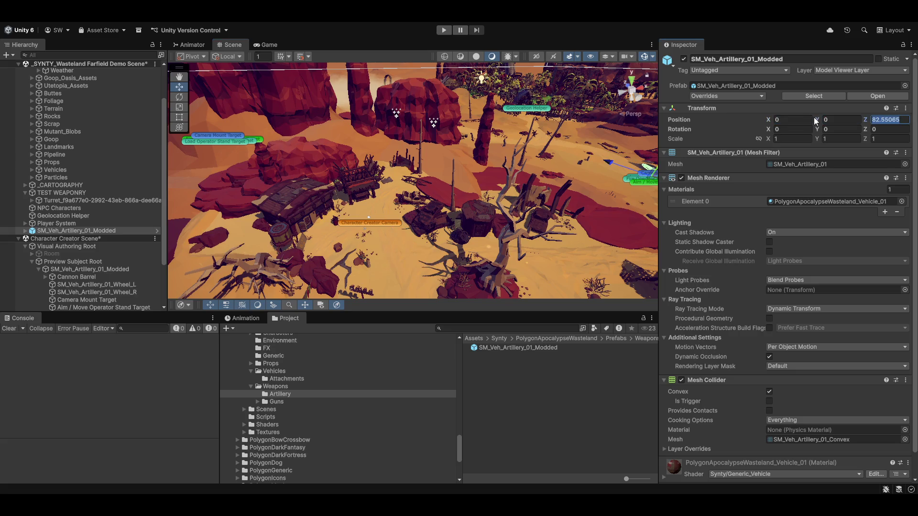
{"action": "type", "text": "0"}
Frame the artillery at the origin, then delete the instance from the scene
{"action": "mouse_move", "coordinate": [622, 134]}
{"action": "left_mouse_down"}
{"action": "mouse_move", "coordinate": [516, 141]}
{"action": "mouse_move", "coordinate": [564, 216]}
{"action": "mouse_move", "coordinate": [593, 191]}
{"action": "left_mouse_up"}
{"action": "key", "text": "f"}
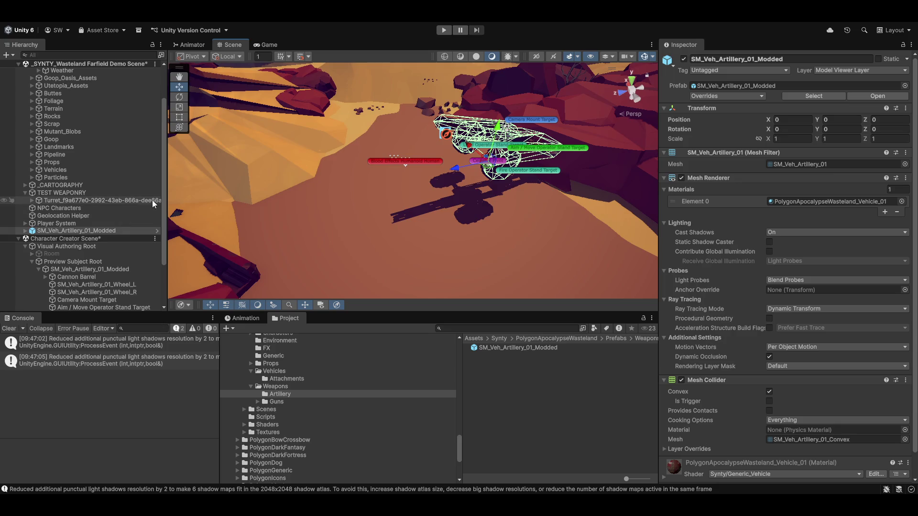
{"action": "left_click", "coordinate": [500, 348]}
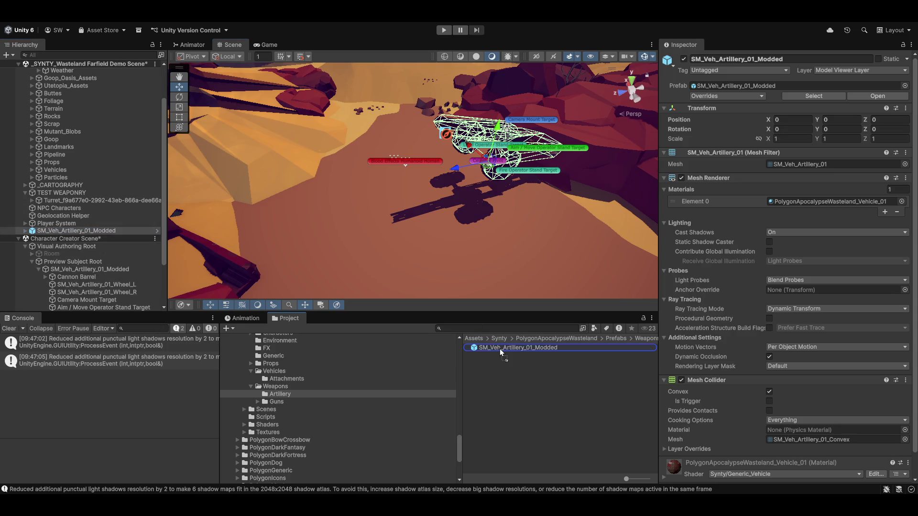
{"action": "left_click", "coordinate": [106, 231]}
{"action": "key", "text": "Delete"}
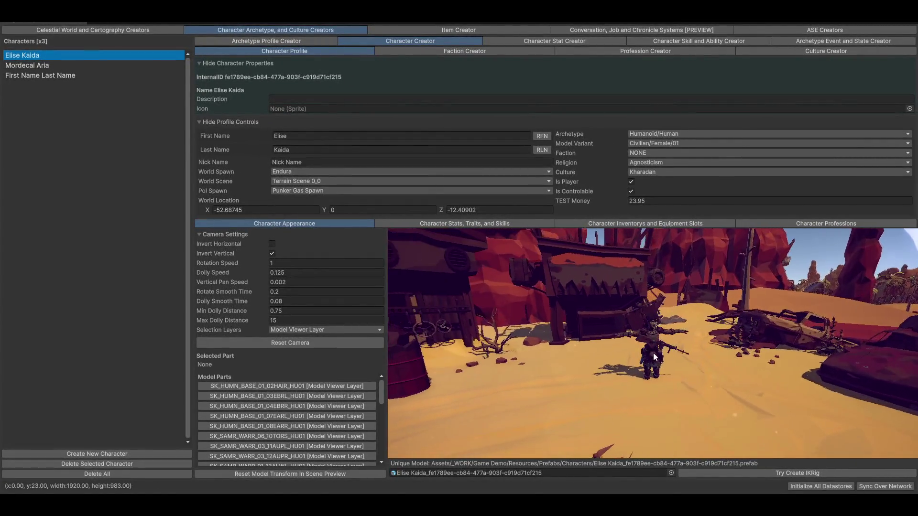
Tilt the preview camera down and select Mordecai Aria to show his profile and rifle-holding model
{"action": "left_click_drag", "start_coordinate": [653, 353], "coordinate": [645, 283]}
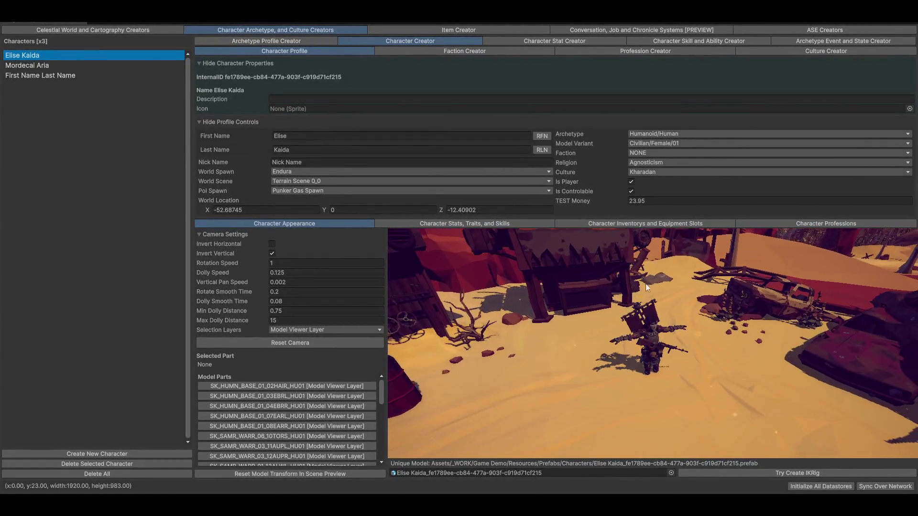
{"action": "left_click", "coordinate": [16, 66]}
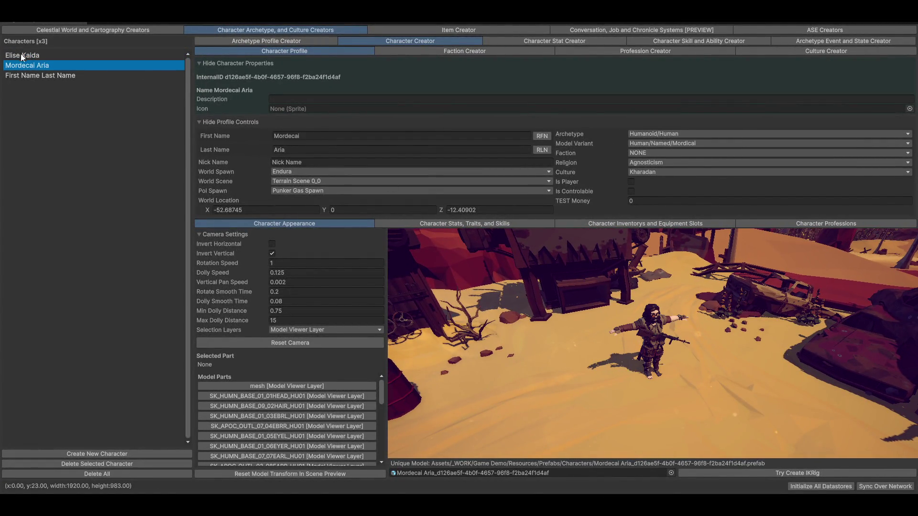